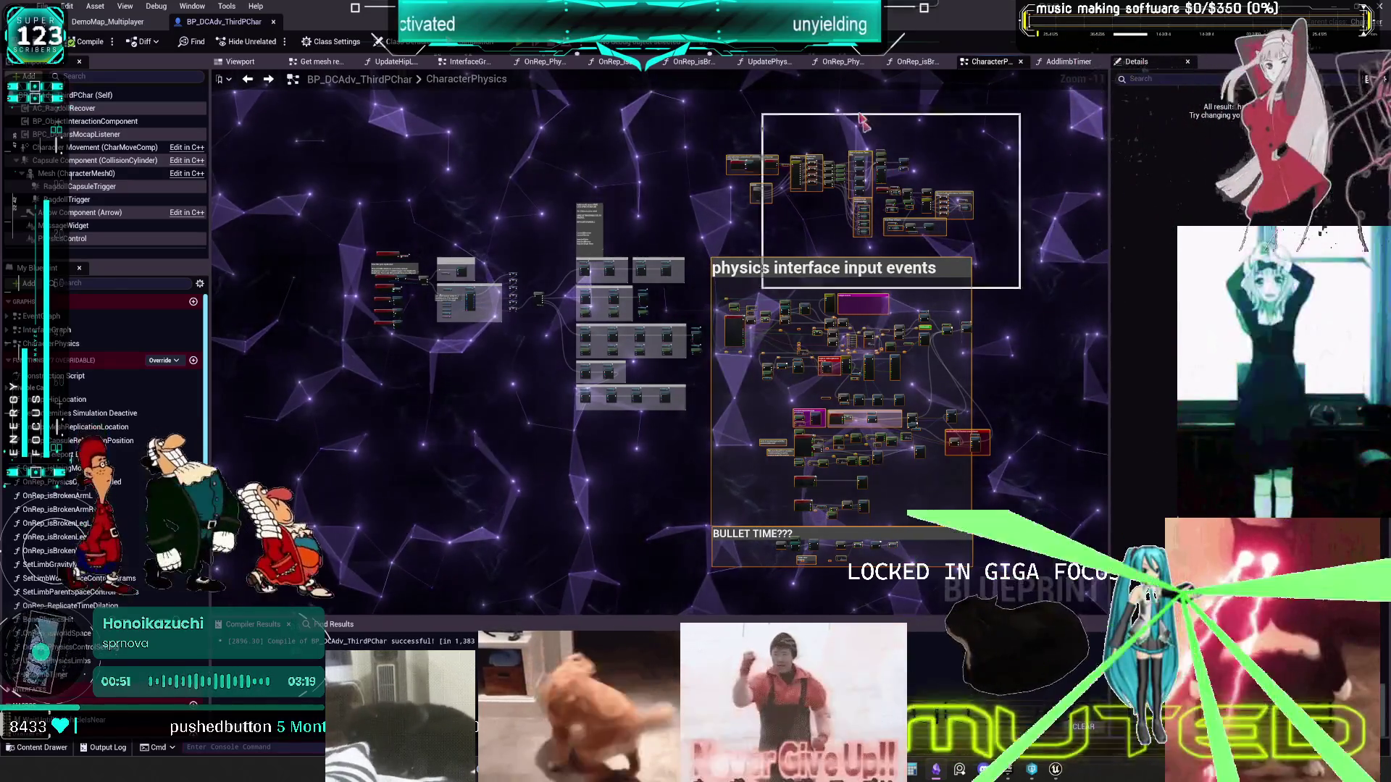
- Review the Obsidian to-do chart notes, then return to the Unreal level editor's assets
{"action": "key", "text": "alt+Tab"}
{"action": "mouse_move", "coordinate": [538, 362]}
{"action": "left_mouse_down"}
{"action": "mouse_move", "coordinate": [838, 413]}
{"action": "mouse_move", "coordinate": [1027, 472]}
{"action": "left_mouse_up"}
{"action": "mouse_move", "coordinate": [523, 339]}
{"action": "left_mouse_down"}
{"action": "mouse_move", "coordinate": [564, 375]}
{"action": "mouse_move", "coordinate": [887, 474]}
{"action": "left_mouse_up"}
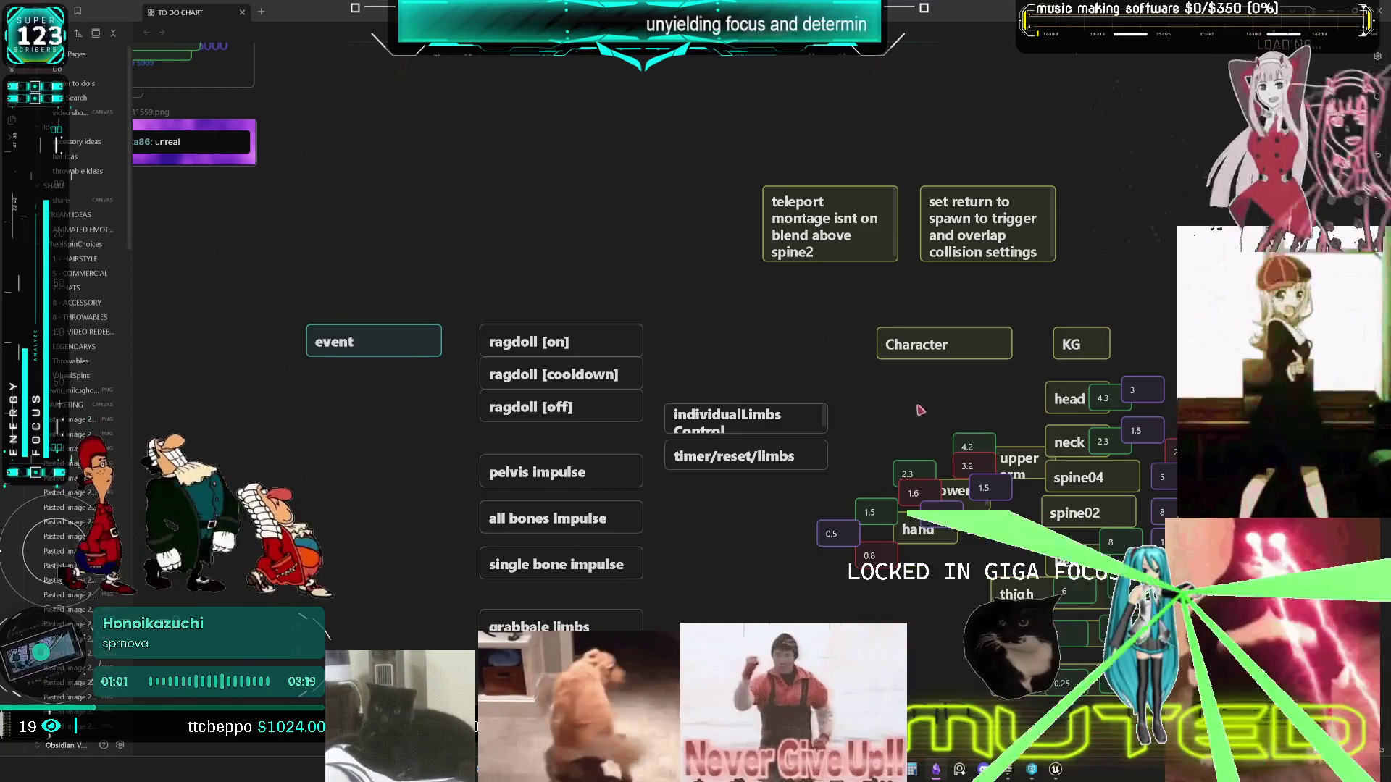
{"action": "key", "text": "alt+Tab"}
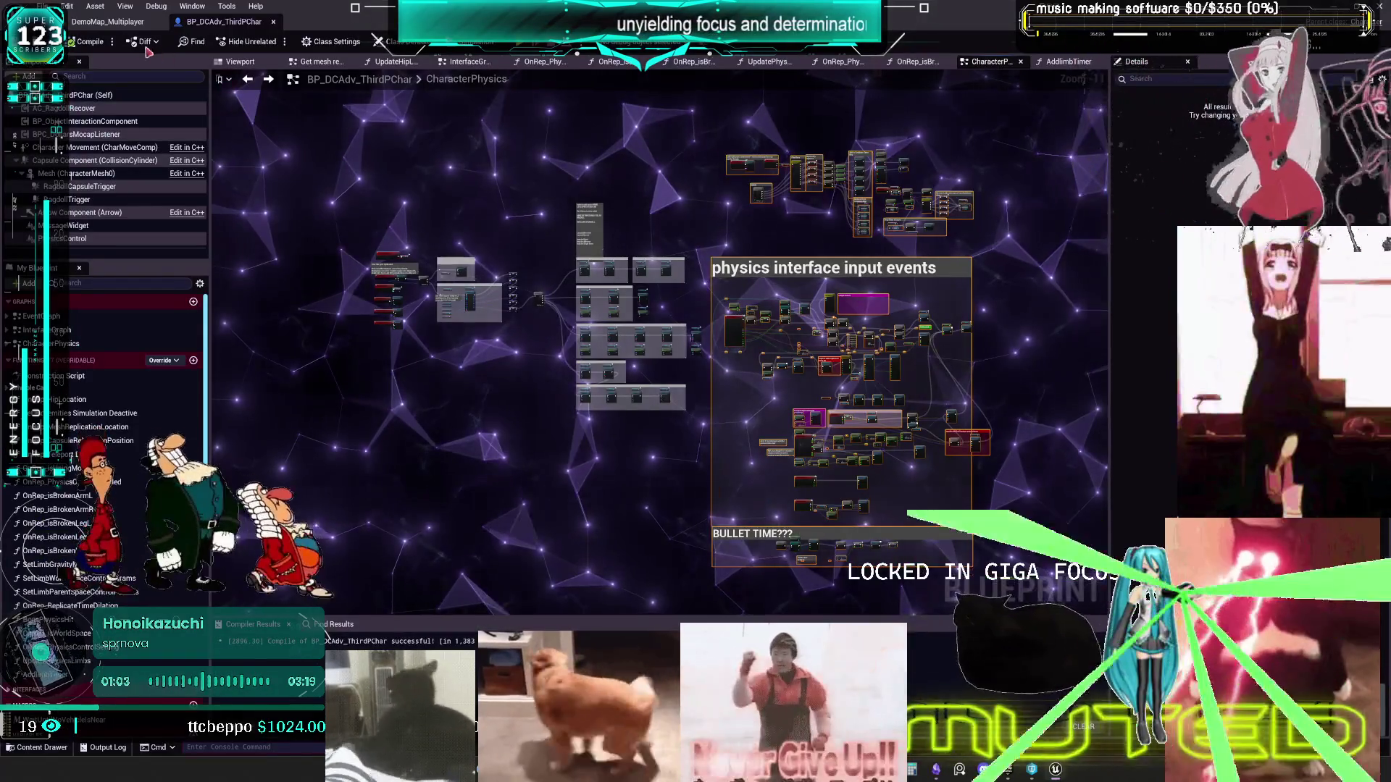
{"action": "key", "text": "alt+Tab"}
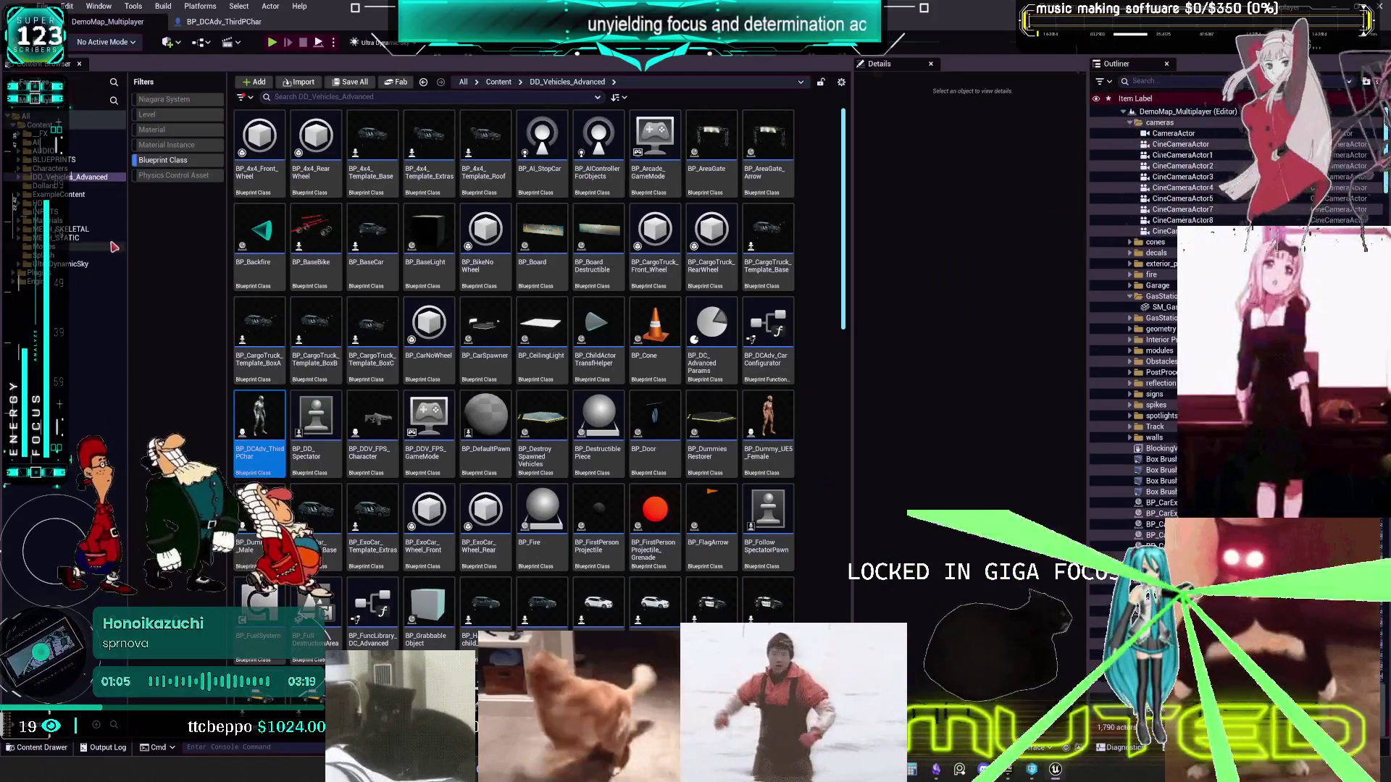
- Clear the Blueprint Class filter and open ABP_ThirdPerson_miku from MESH_SKELETAL/MikuRacer
{"action": "left_click", "coordinate": [76, 228]}
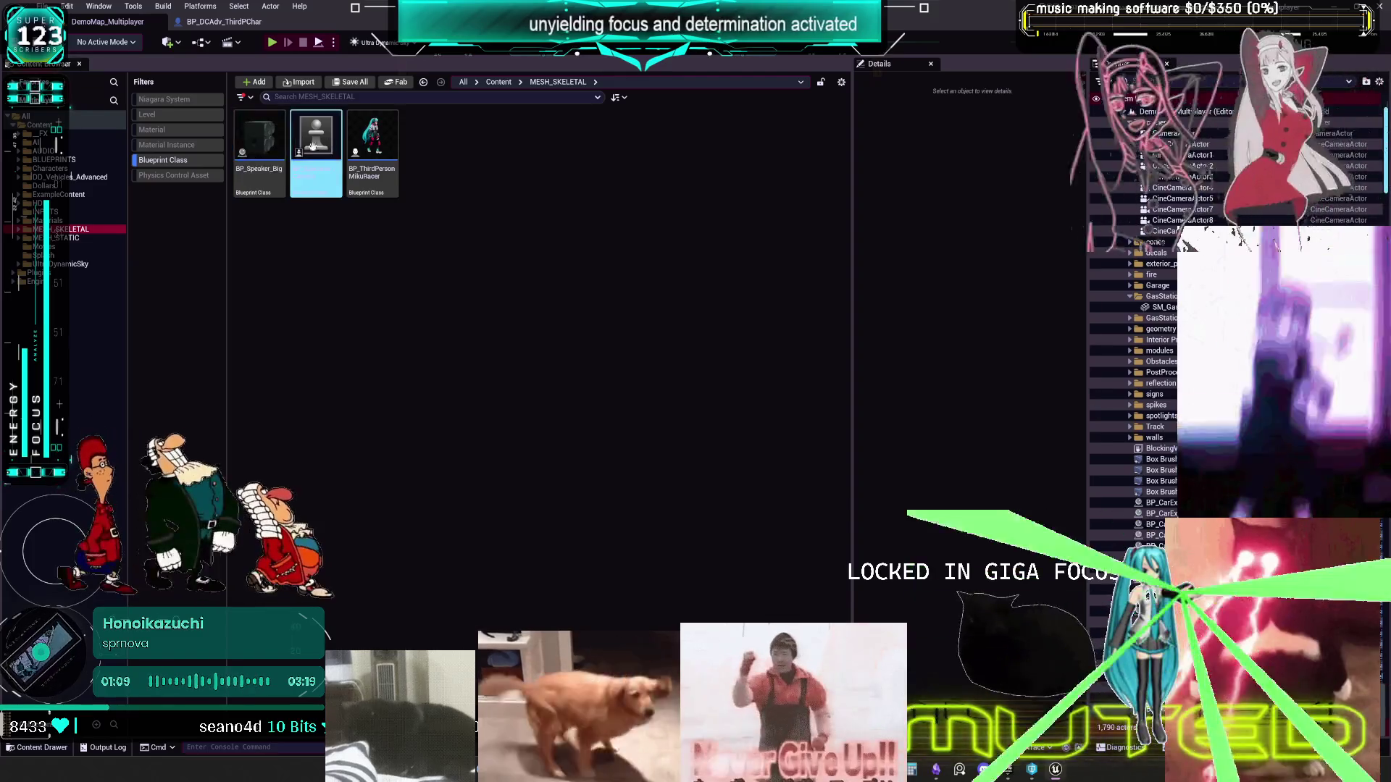
{"action": "left_click", "coordinate": [163, 160]}
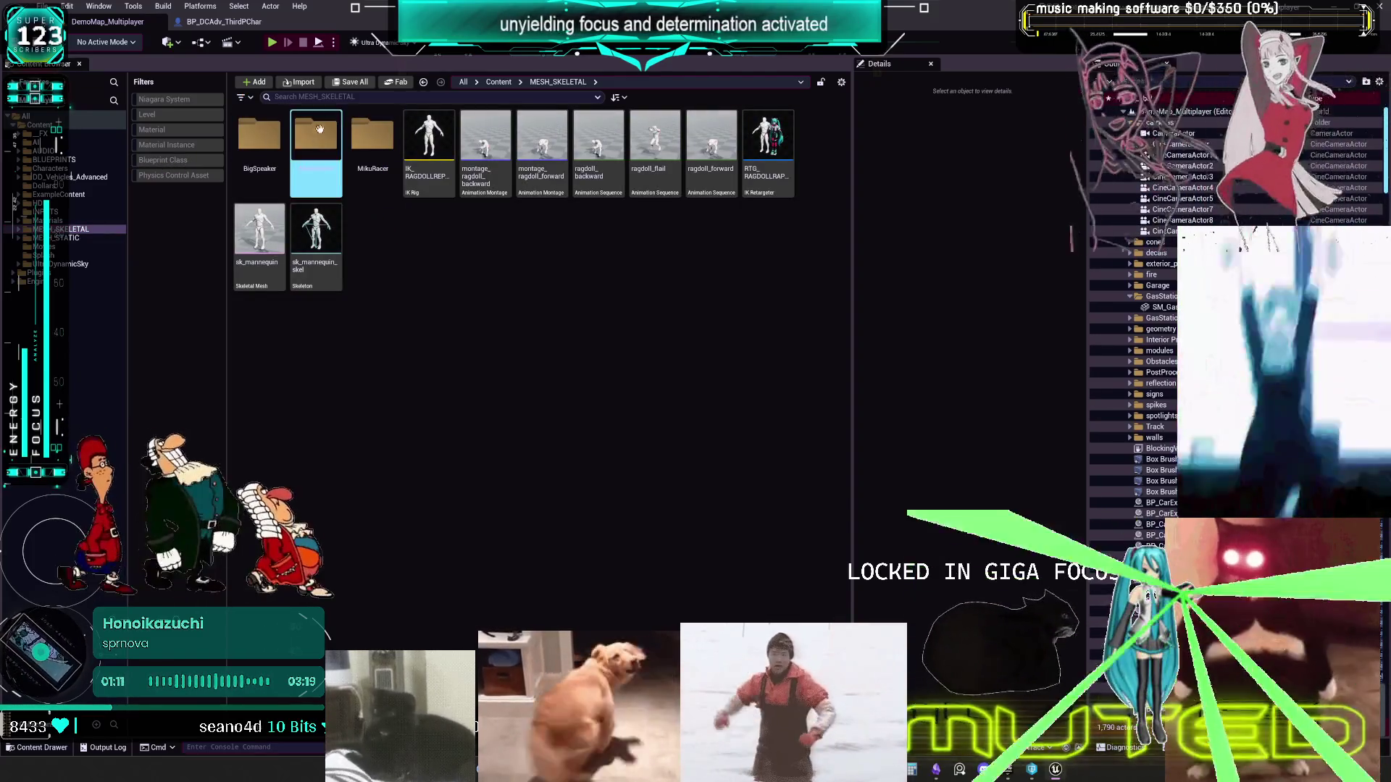
{"action": "double_click", "coordinate": [373, 136]}
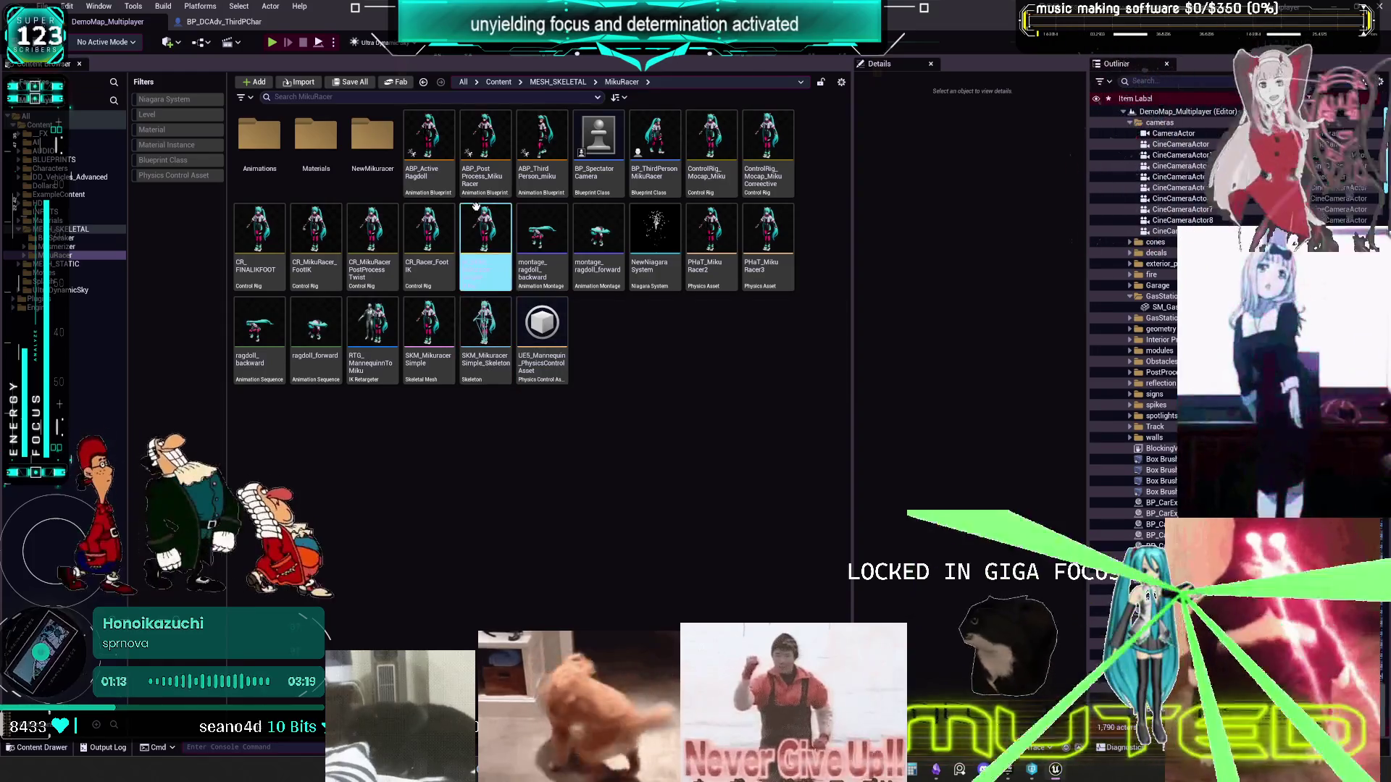
{"action": "double_click", "coordinate": [542, 127]}
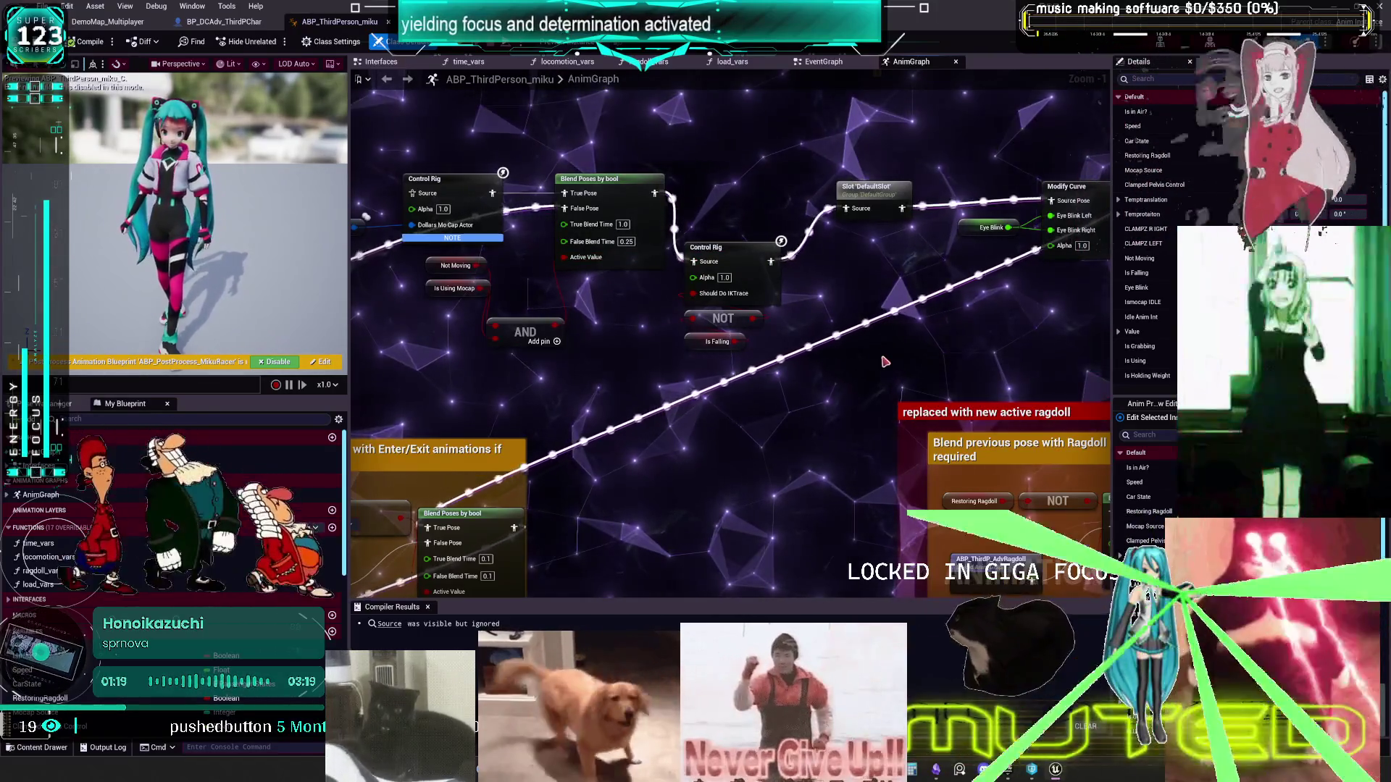
{"action": "scroll", "coordinate": [688, 365], "scroll_direction": "down", "scroll_amount": 5}
{"action": "key", "text": "Home"}
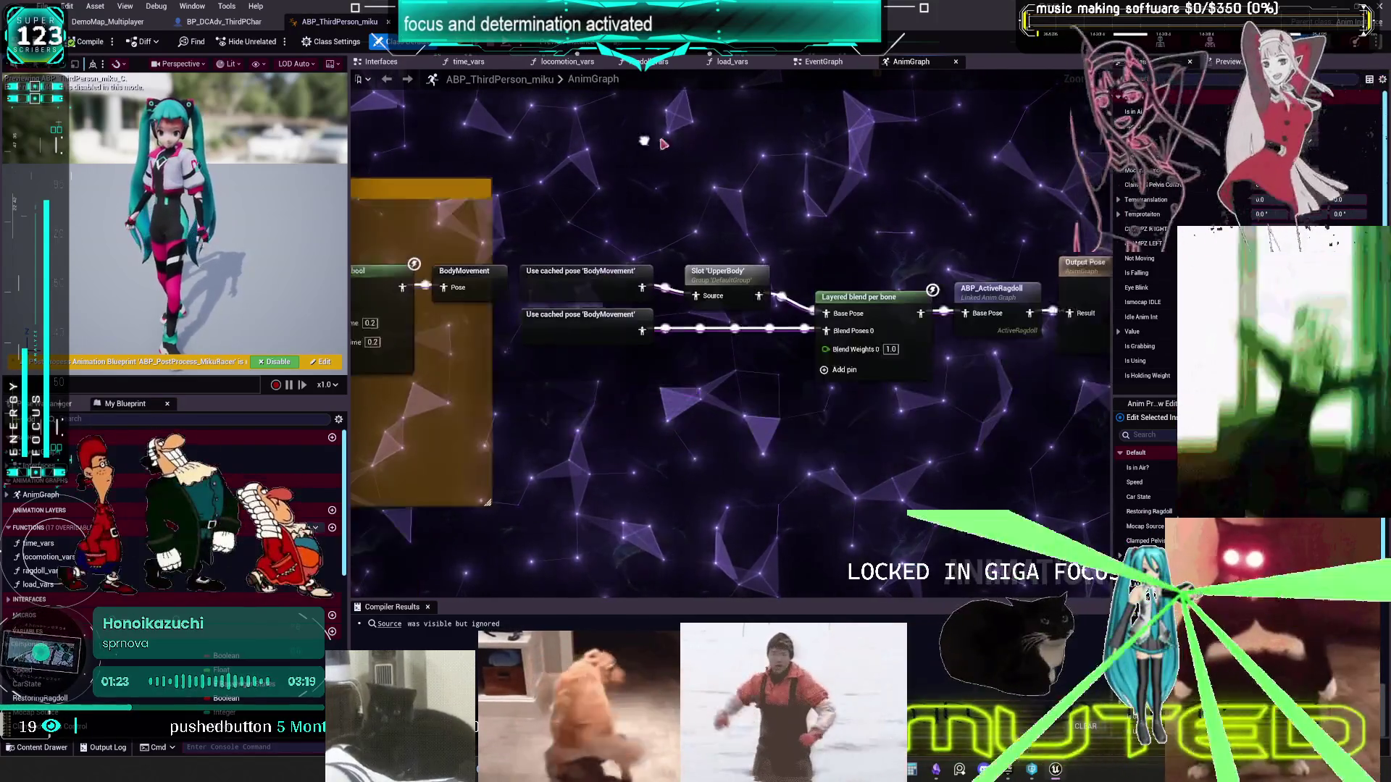
{"action": "left_click", "coordinate": [722, 283]}
{"action": "scroll", "coordinate": [723, 283], "scroll_direction": "up", "scroll_amount": 2}
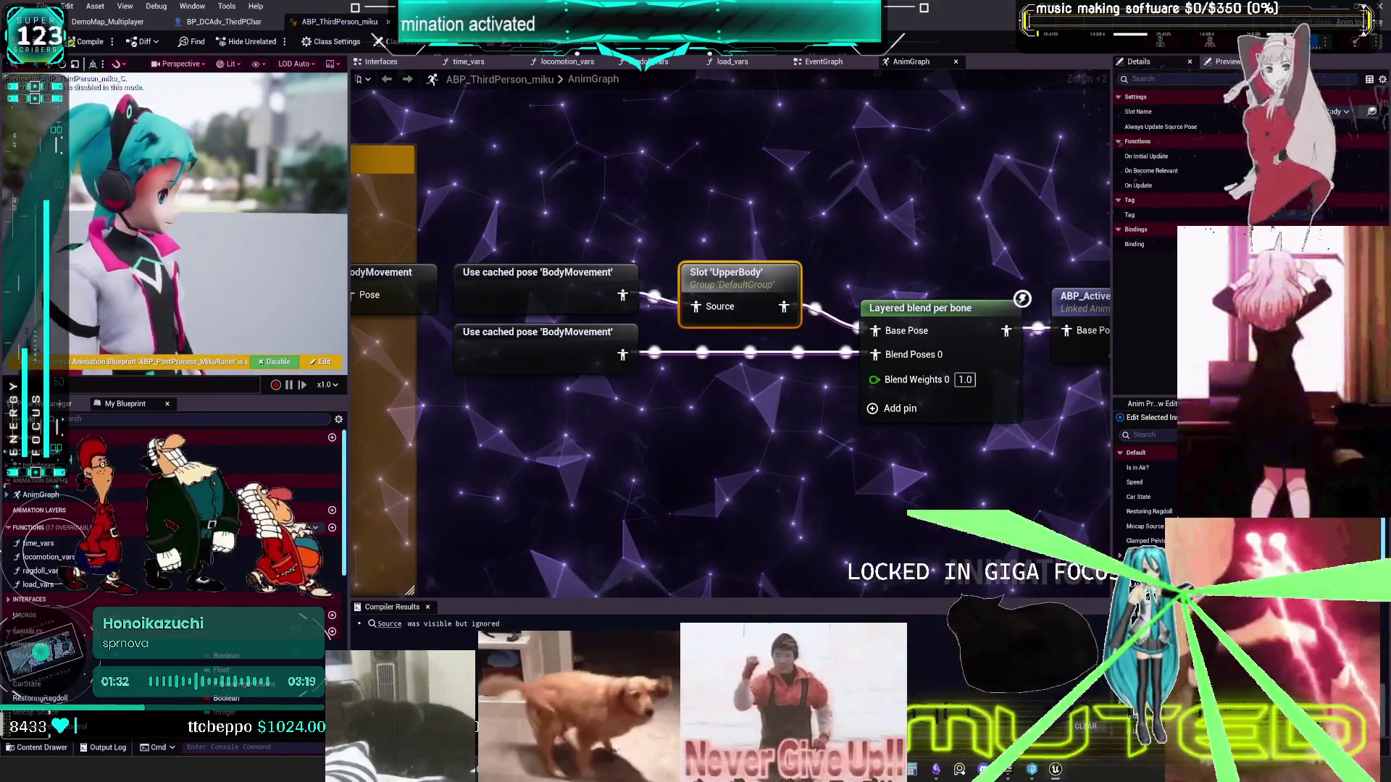
{"action": "left_click", "coordinate": [279, 361]}
{"action": "left_click", "coordinate": [279, 361]}
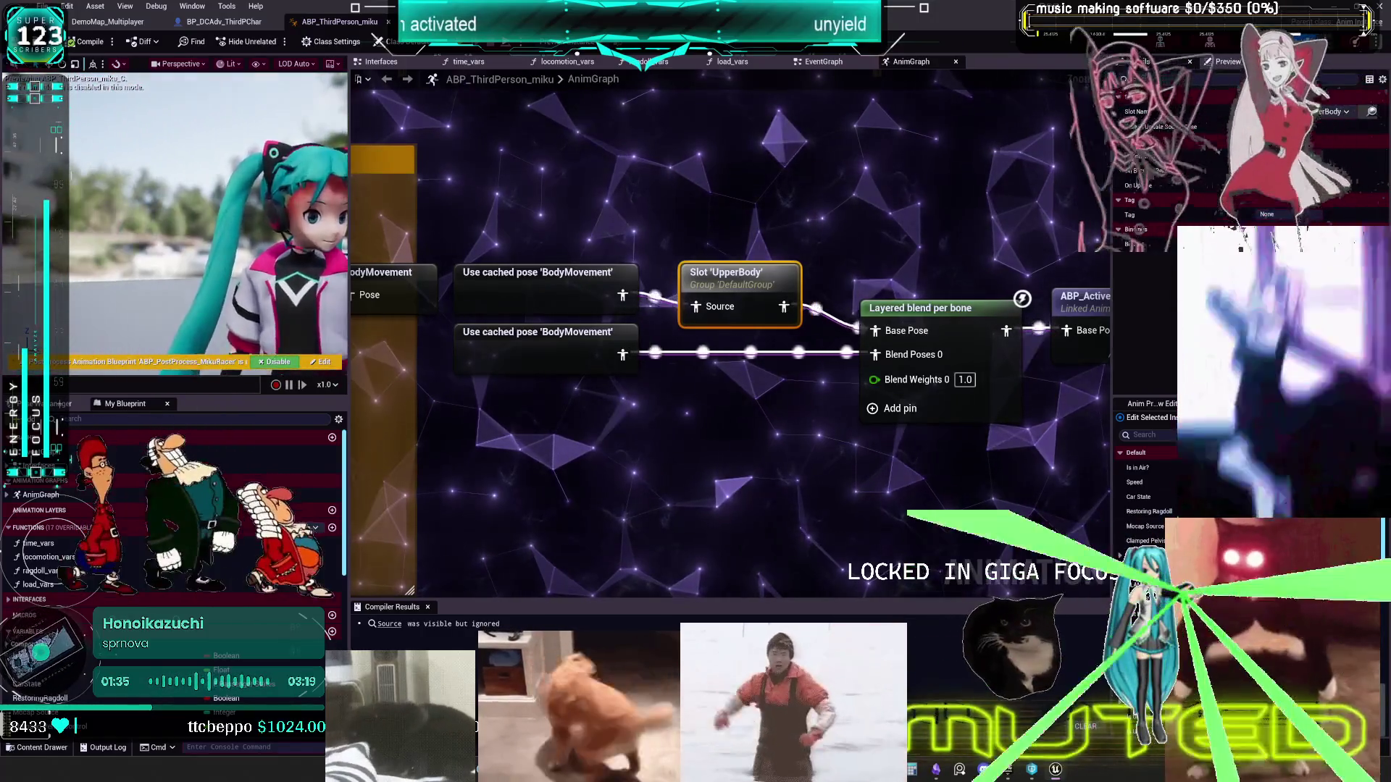
{"action": "scroll", "coordinate": [270, 290], "scroll_direction": "down", "scroll_amount": 5}
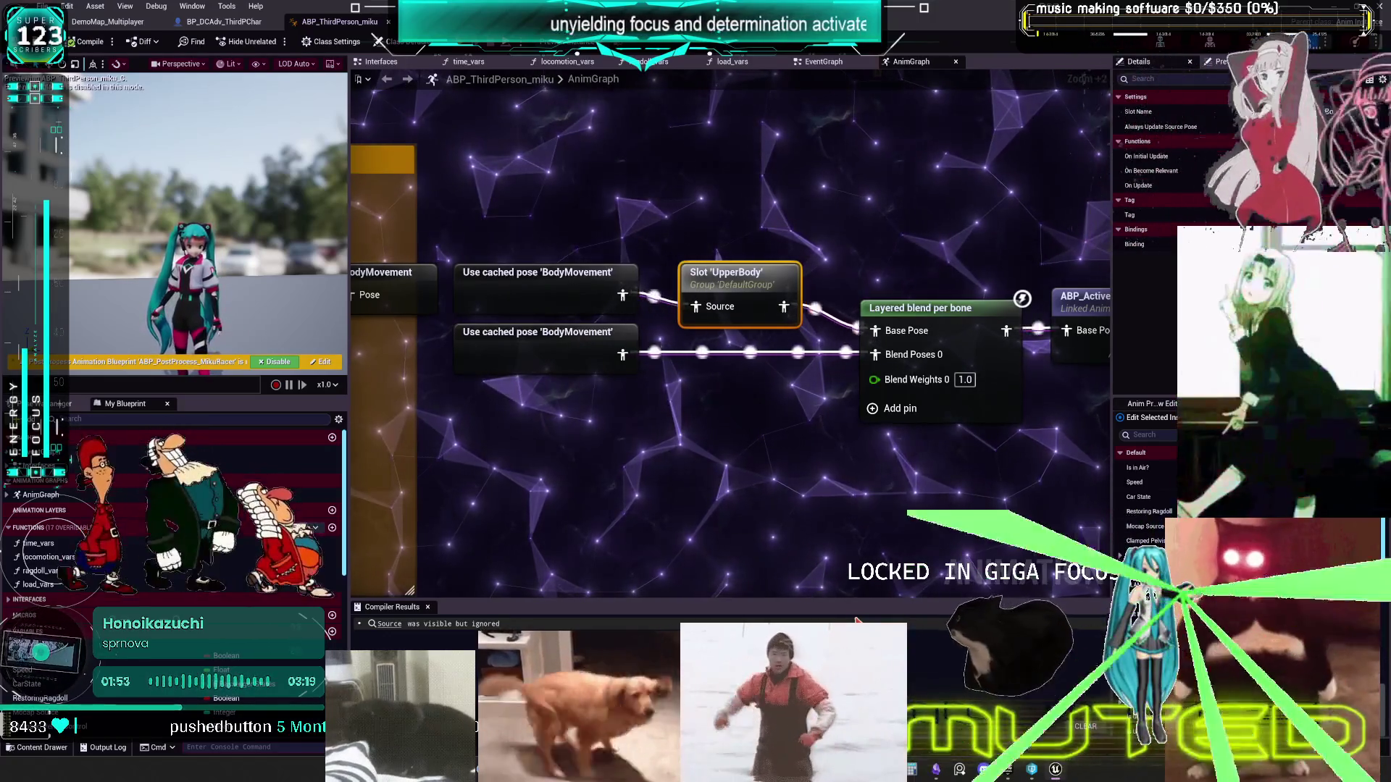
- Inspect Layered blend per bone's Layer Setup branch filters, then comment the cached-pose, UpperBody and blend nodes
{"action": "left_click", "coordinate": [977, 325]}
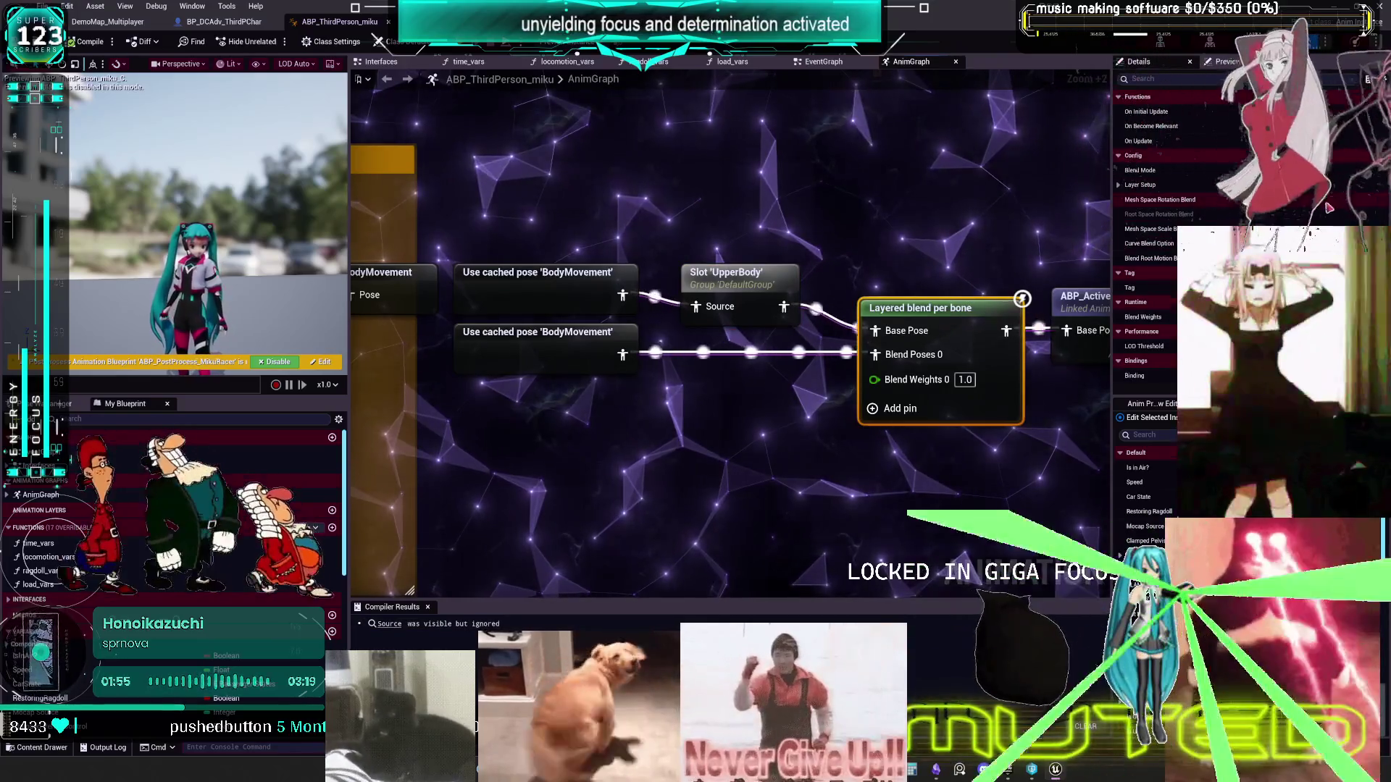
{"action": "left_click", "coordinate": [1120, 186]}
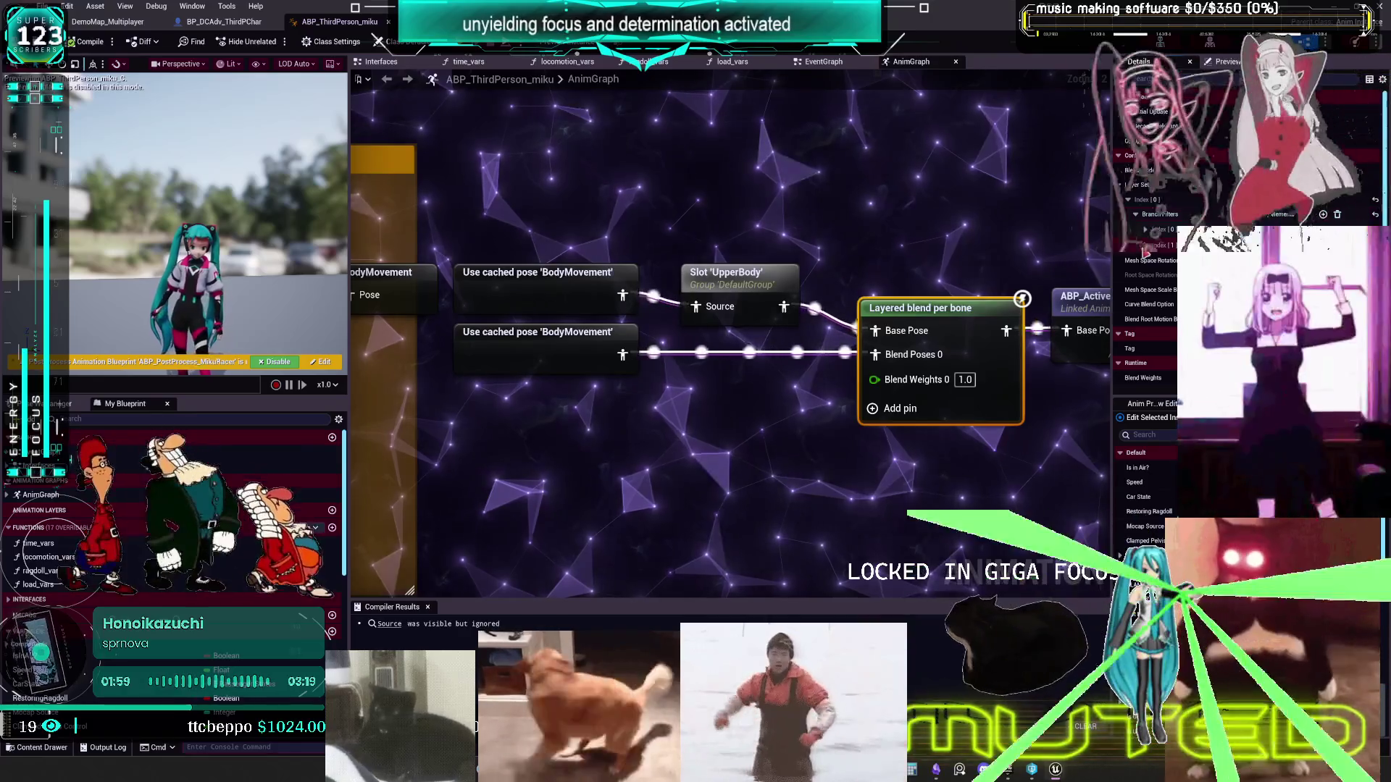
{"action": "left_click", "coordinate": [1145, 230]}
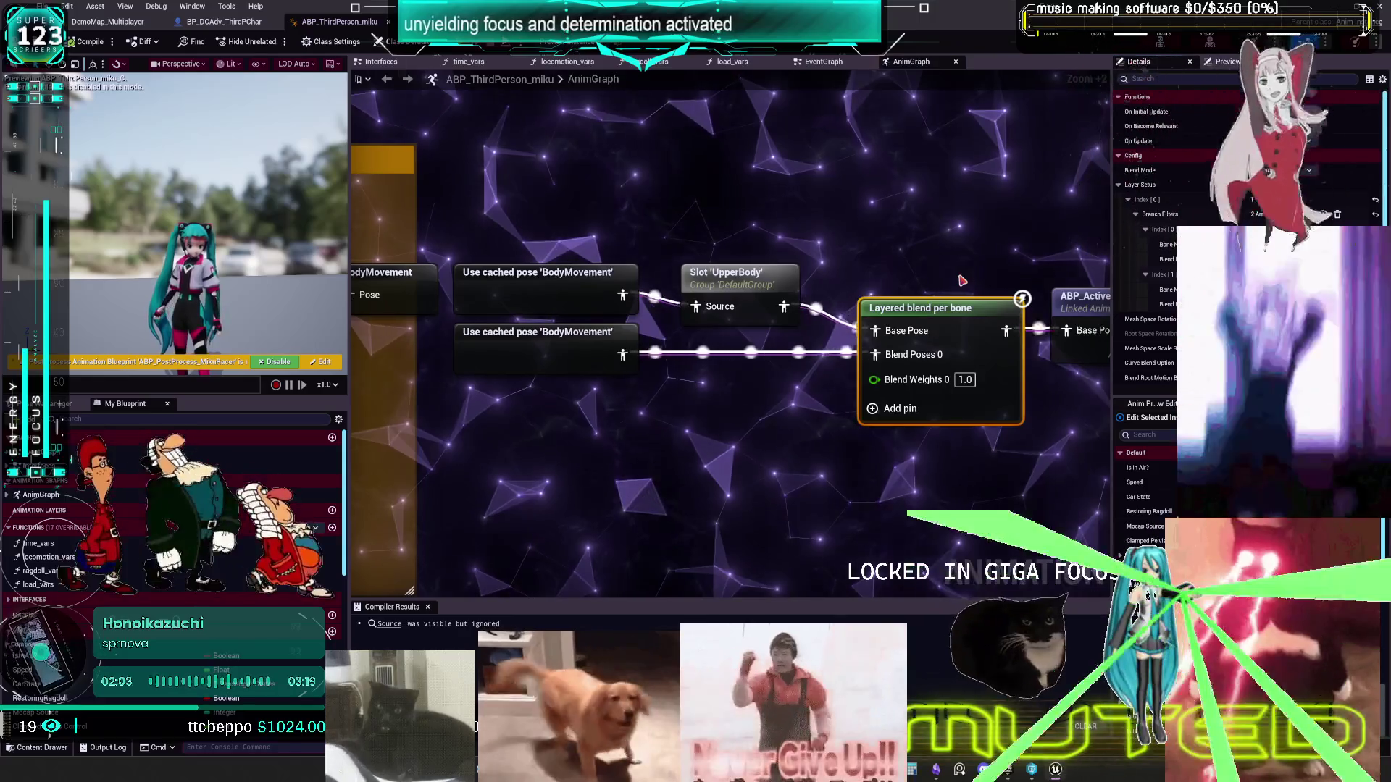
{"action": "scroll", "coordinate": [962, 280], "scroll_direction": "down", "scroll_amount": 2}
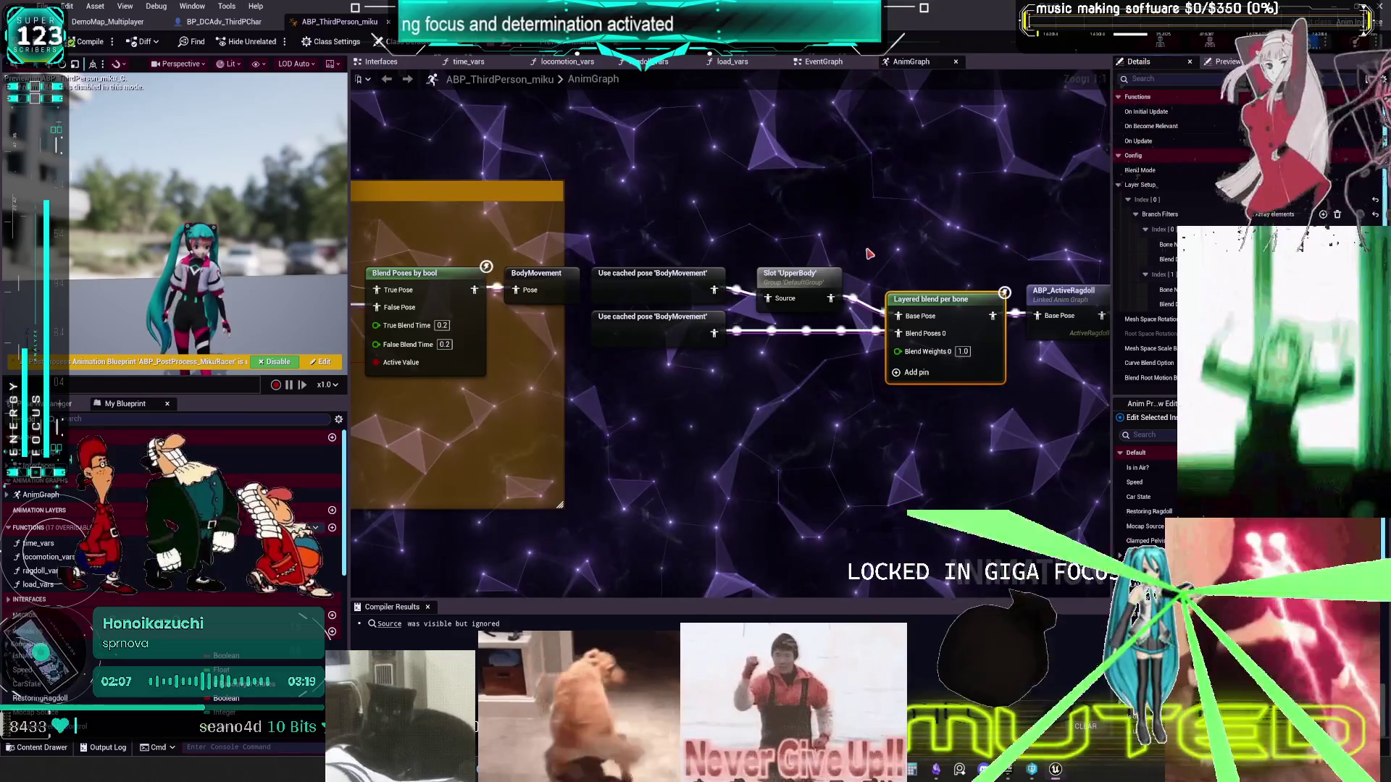
{"action": "mouse_move", "coordinate": [909, 243]}
{"action": "left_mouse_down"}
{"action": "mouse_move", "coordinate": [637, 254]}
{"action": "mouse_move", "coordinate": [704, 346]}
{"action": "left_mouse_up"}
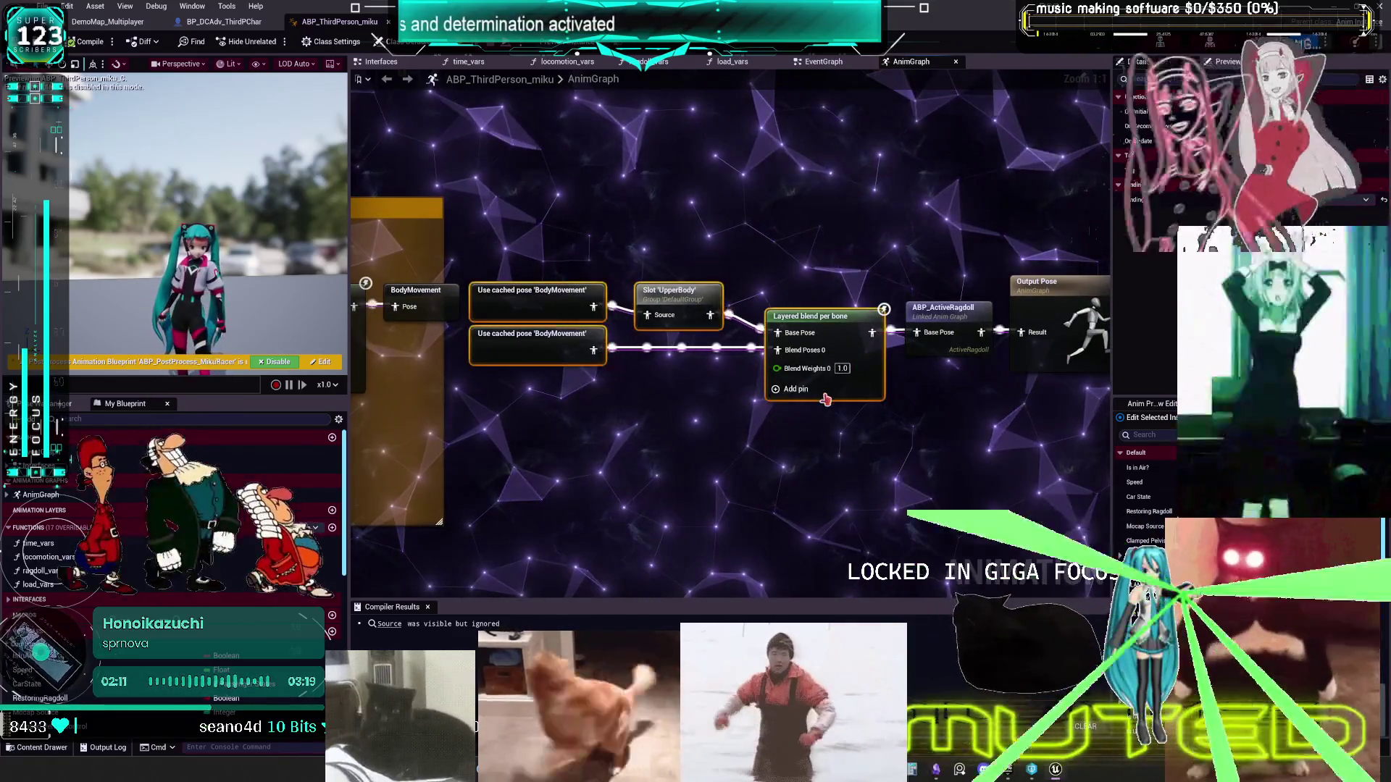
{"action": "key", "text": "c"}
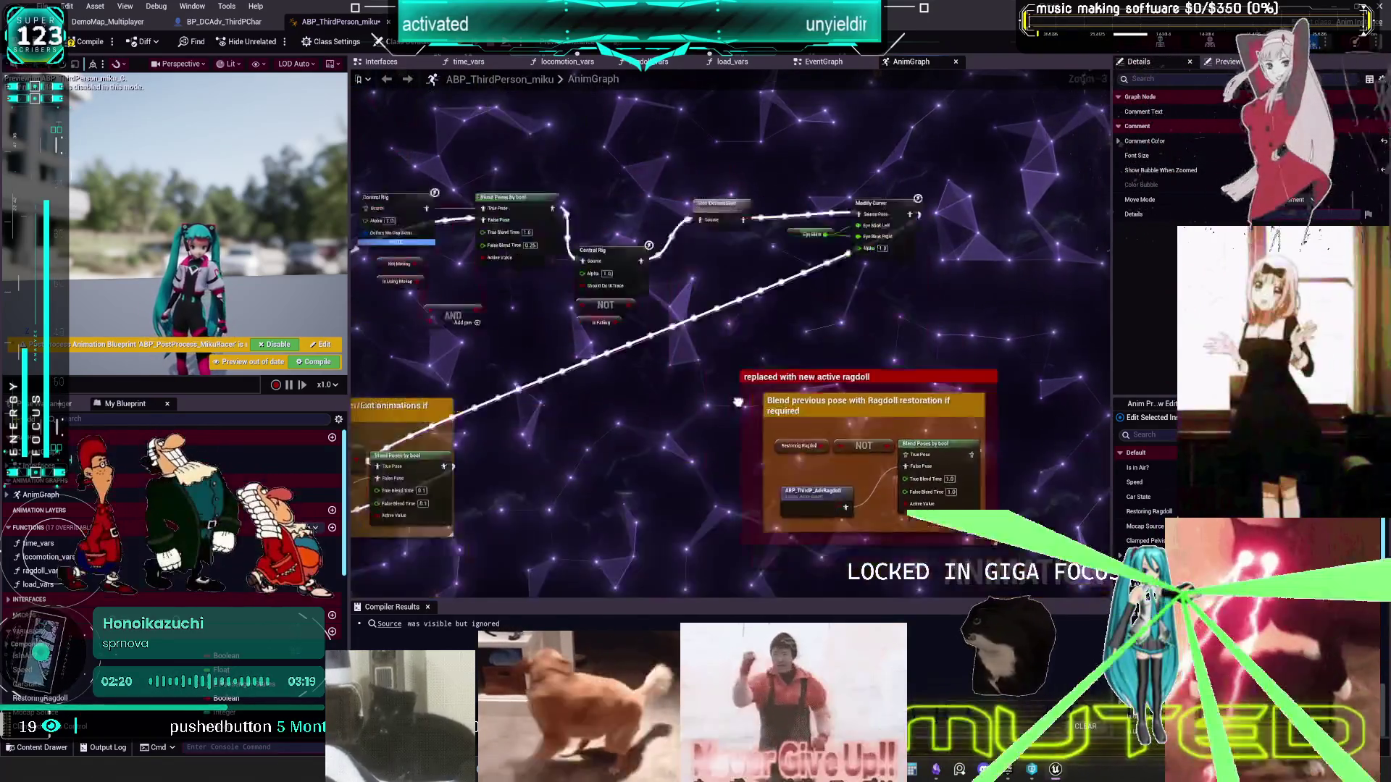
- Select Slot 'DefaultSlot' and survey the AnimGraph's Control Rig and ragdoll comment nodes
{"action": "left_click", "coordinate": [698, 275]}
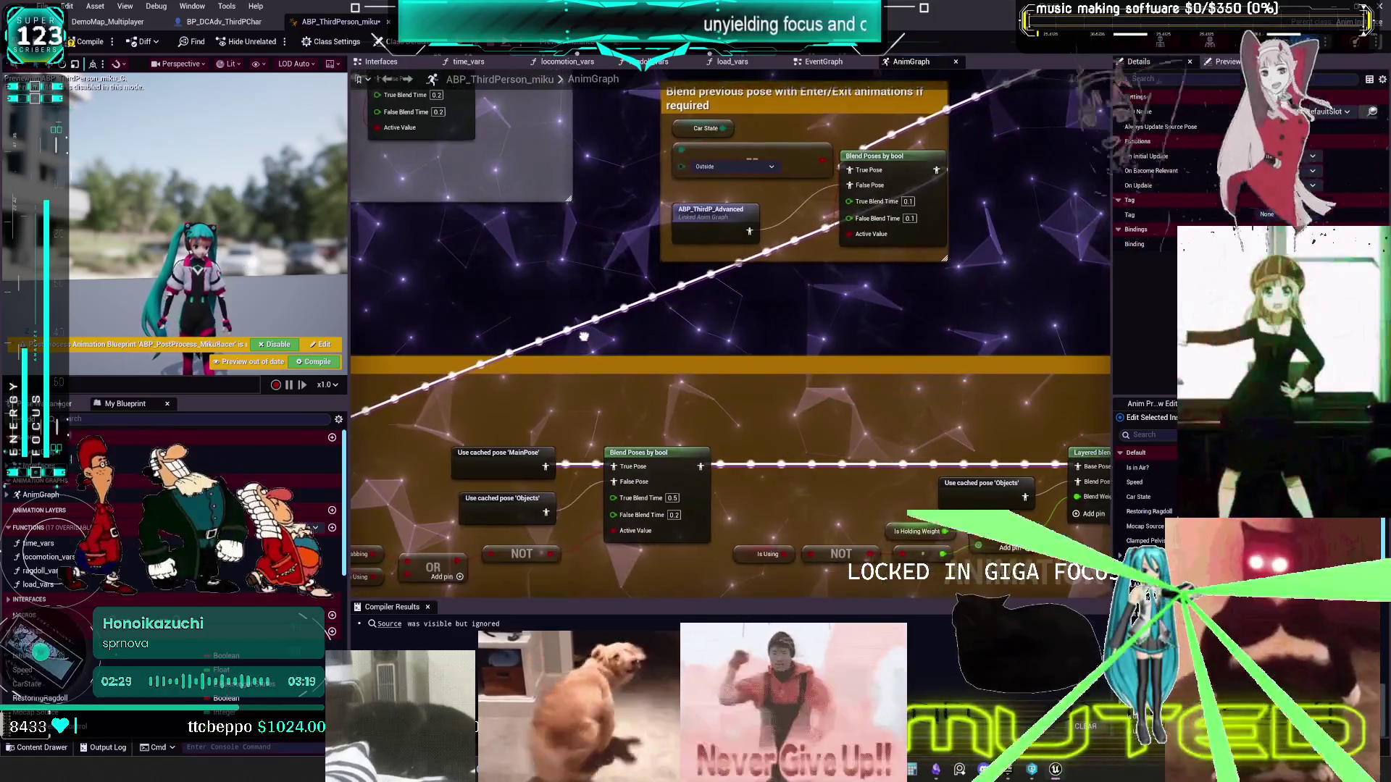
{"action": "left_click_drag", "start_coordinate": [584, 337], "coordinate": [907, 195]}
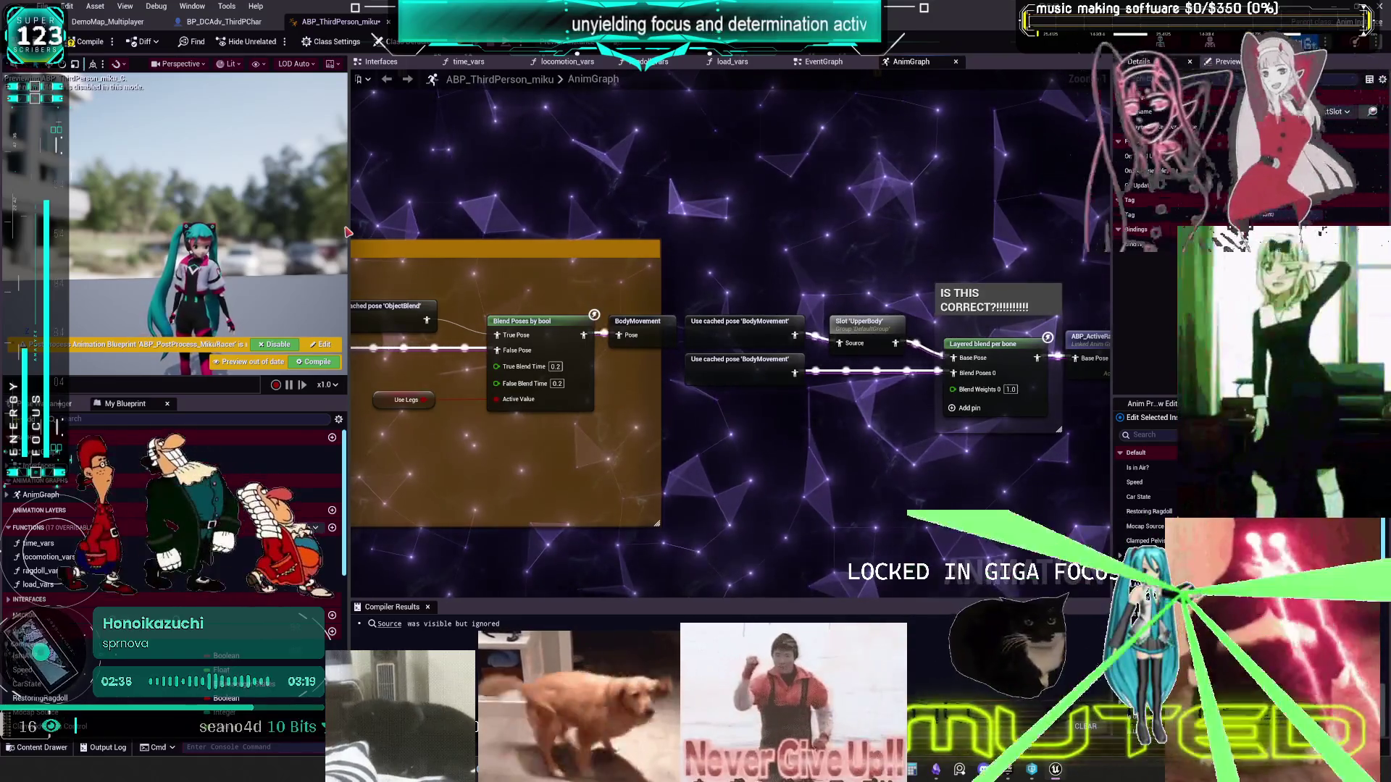
{"action": "scroll", "coordinate": [470, 166], "scroll_direction": "down", "scroll_amount": 3}
{"action": "left_click_drag", "start_coordinate": [469, 166], "coordinate": [730, 328]}
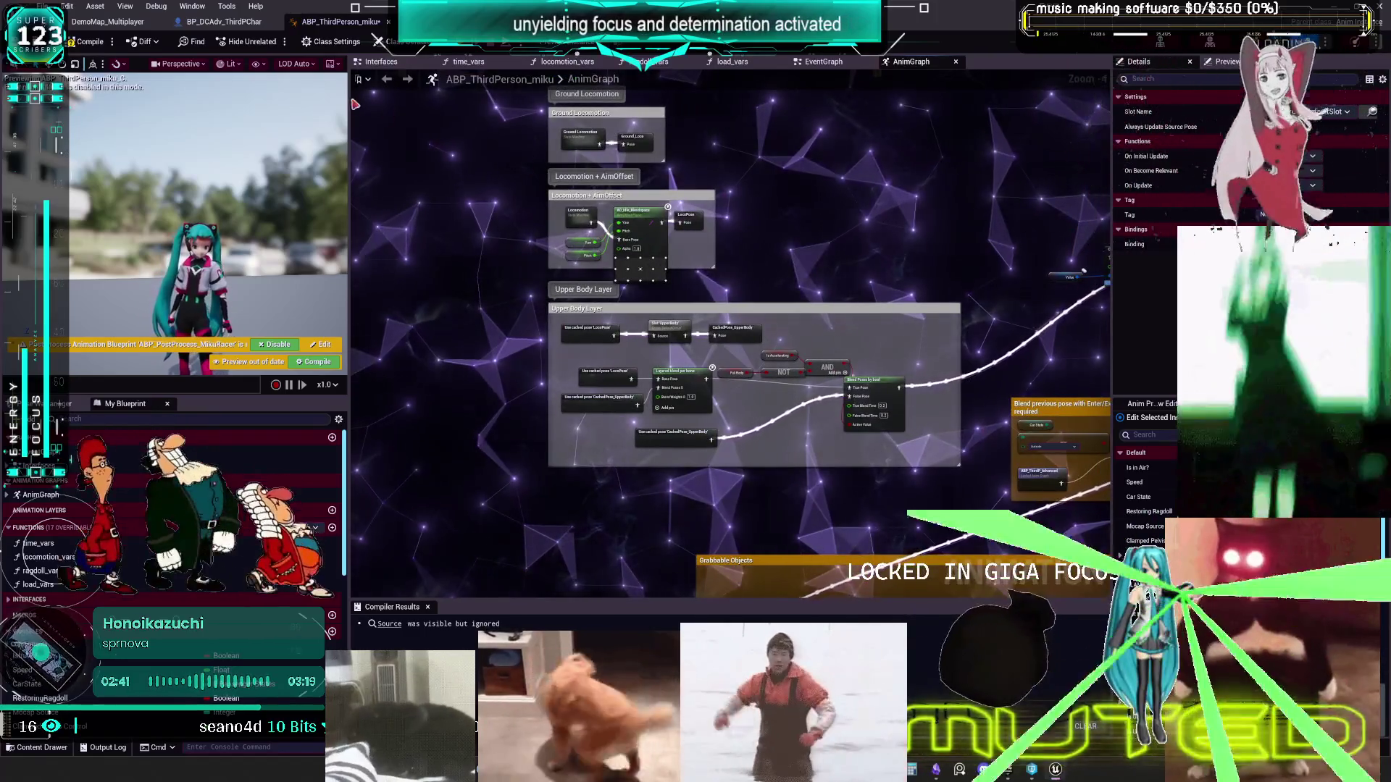
- Switch to the EventGraph and zoom in on the Event Tick logic
{"action": "mouse_move", "coordinate": [507, 109]}
{"action": "left_mouse_down"}
{"action": "mouse_move", "coordinate": [733, 194]}
{"action": "mouse_move", "coordinate": [703, 296]}
{"action": "mouse_move", "coordinate": [696, 768]}
{"action": "left_mouse_up"}
{"action": "scroll", "coordinate": [733, 194], "scroll_direction": "up", "scroll_amount": 1}
{"action": "scroll", "coordinate": [717, 366], "scroll_direction": "up", "scroll_amount": 3}
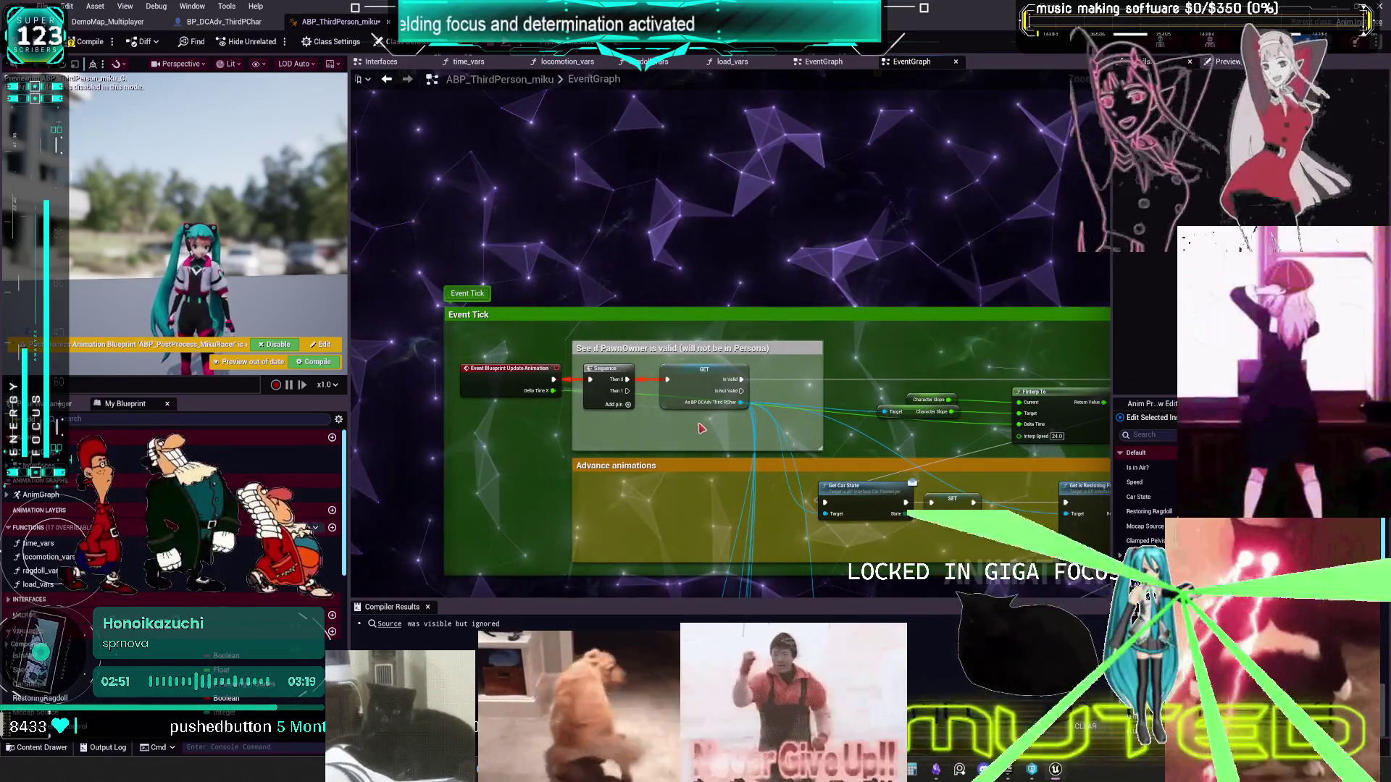
- Pull the Sequence node away from the PawnOwner GET and delete it
{"action": "scroll", "coordinate": [657, 404], "scroll_direction": "up", "scroll_amount": 3}
{"action": "left_click", "coordinate": [590, 387]}
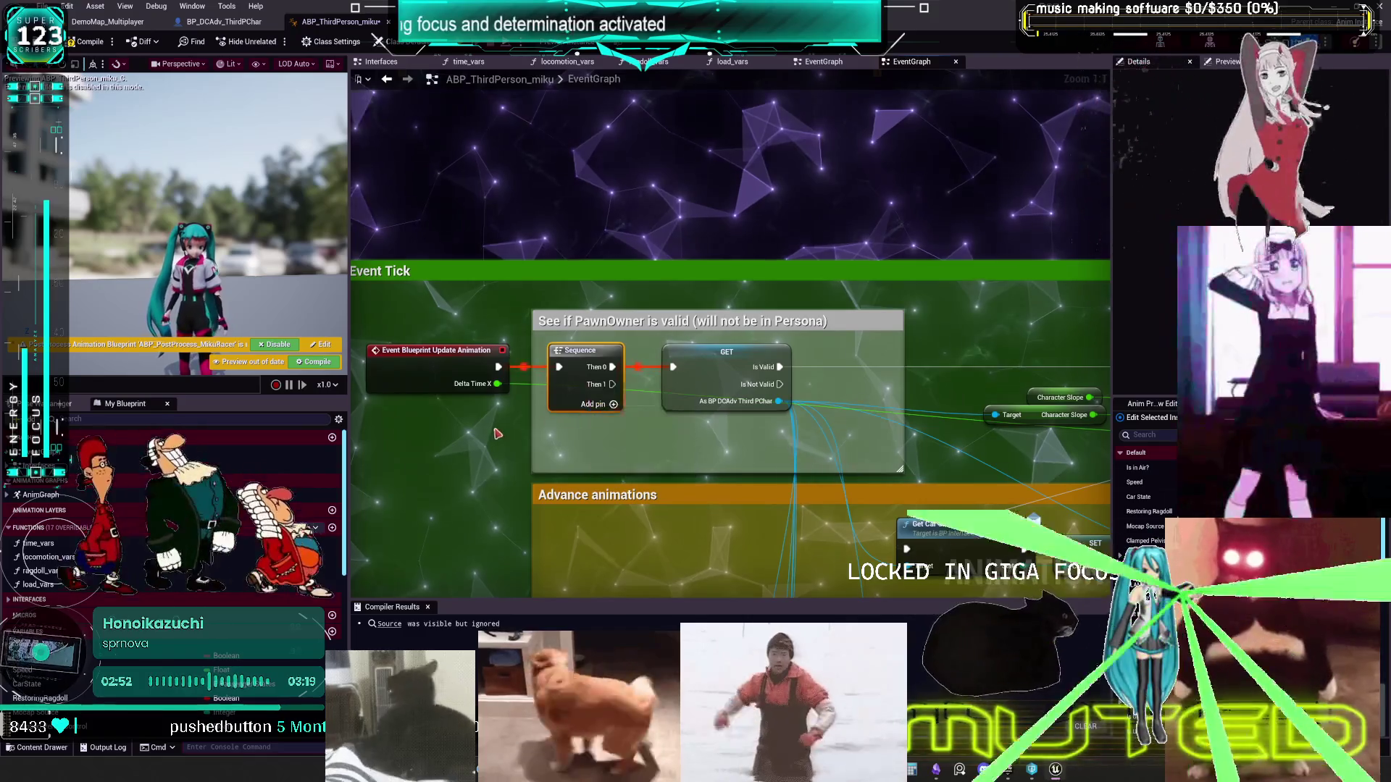
{"action": "left_click", "coordinate": [496, 433]}
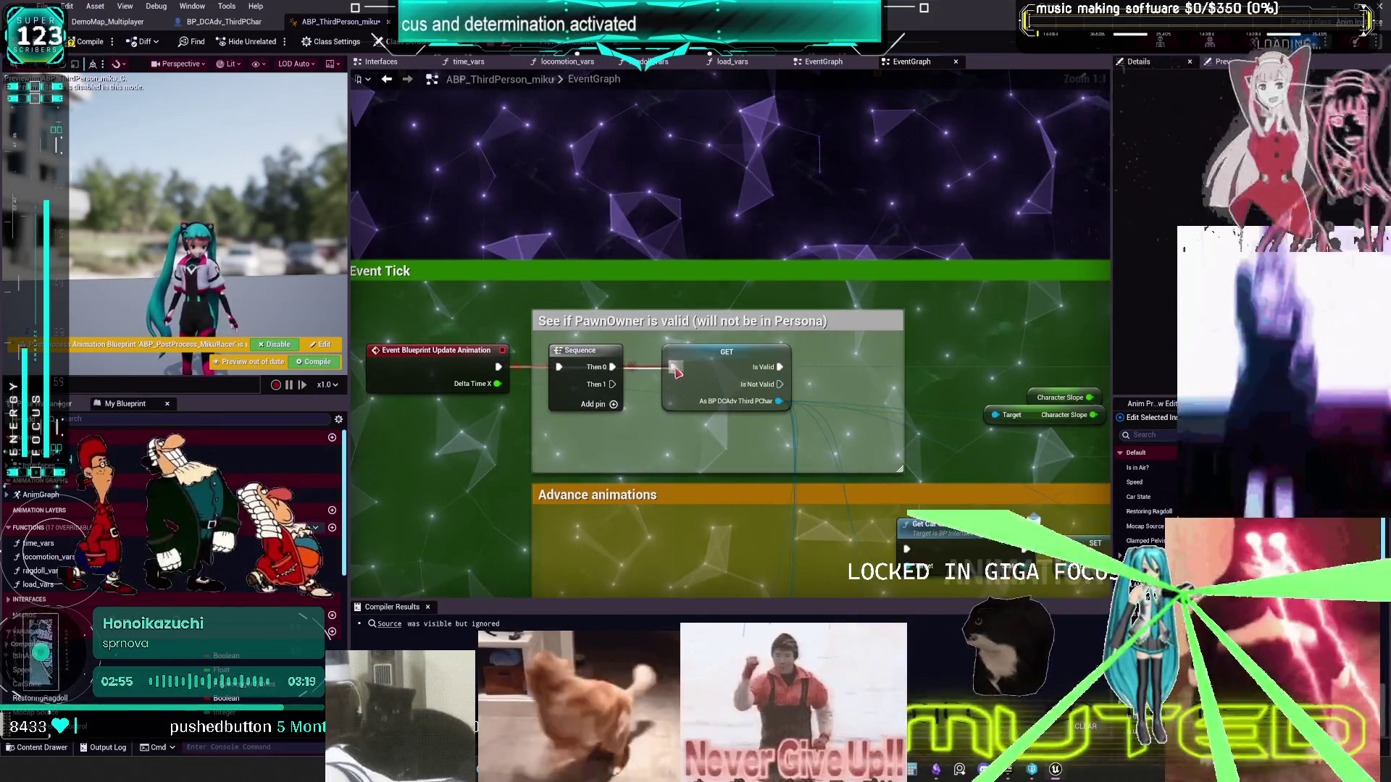
{"action": "left_click_drag", "start_coordinate": [570, 353], "coordinate": [562, 422]}
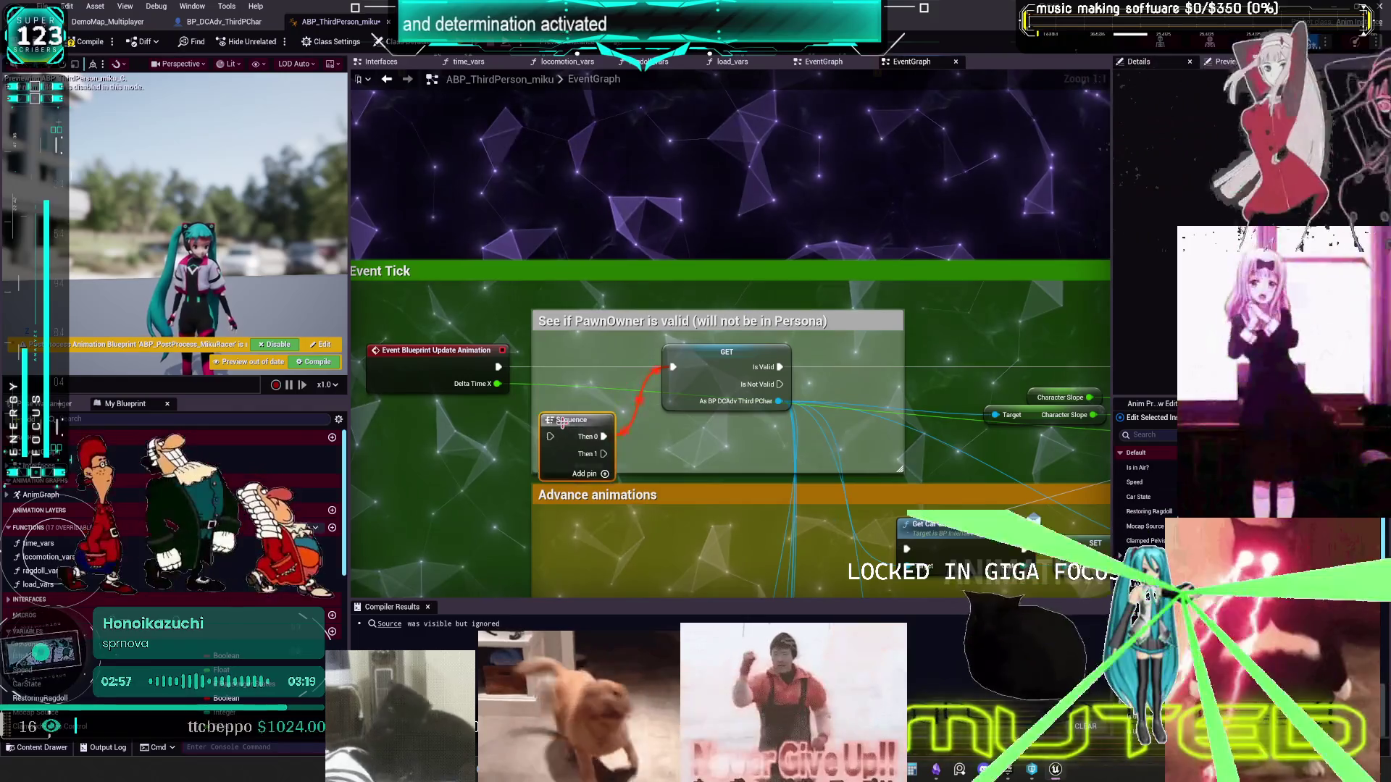
{"action": "key", "text": "Delete"}
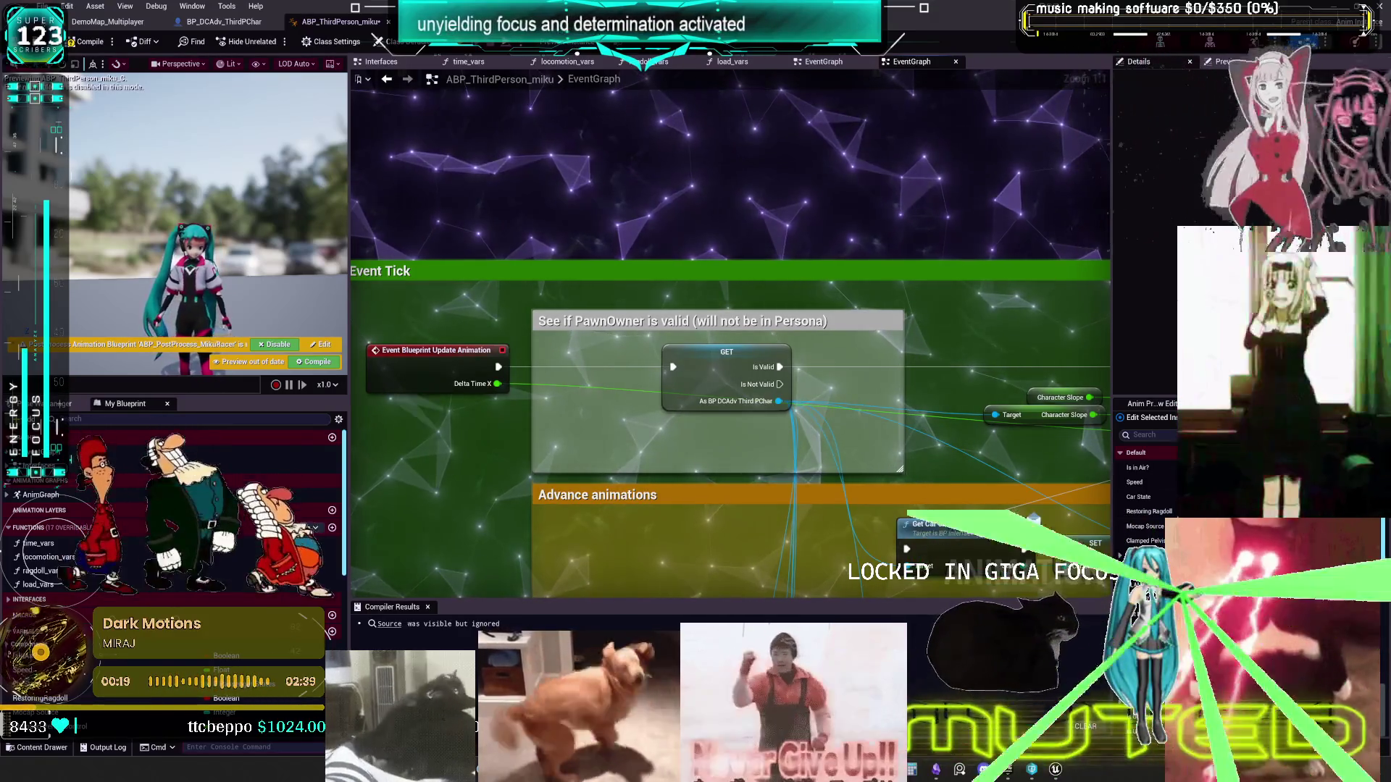
- Move the BeginPlay comment group down above Event Tick, then go to BP_DCAdv_ThirdPChar
{"action": "scroll", "coordinate": [719, 248], "scroll_direction": "down", "scroll_amount": 5}
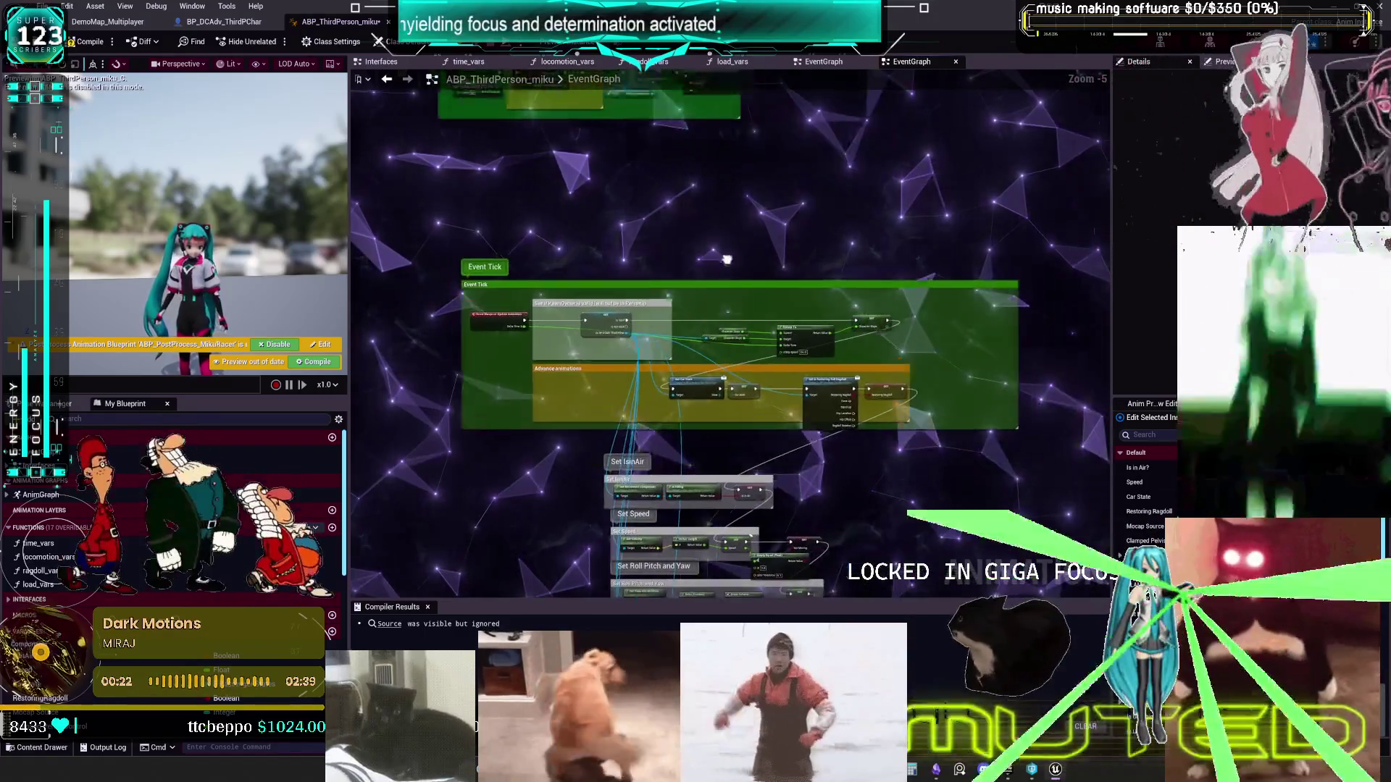
{"action": "right_click", "coordinate": [719, 249]}
{"action": "left_click_drag", "start_coordinate": [989, 404], "coordinate": [529, 171]}
{"action": "left_click_drag", "start_coordinate": [633, 314], "coordinate": [638, 419]}
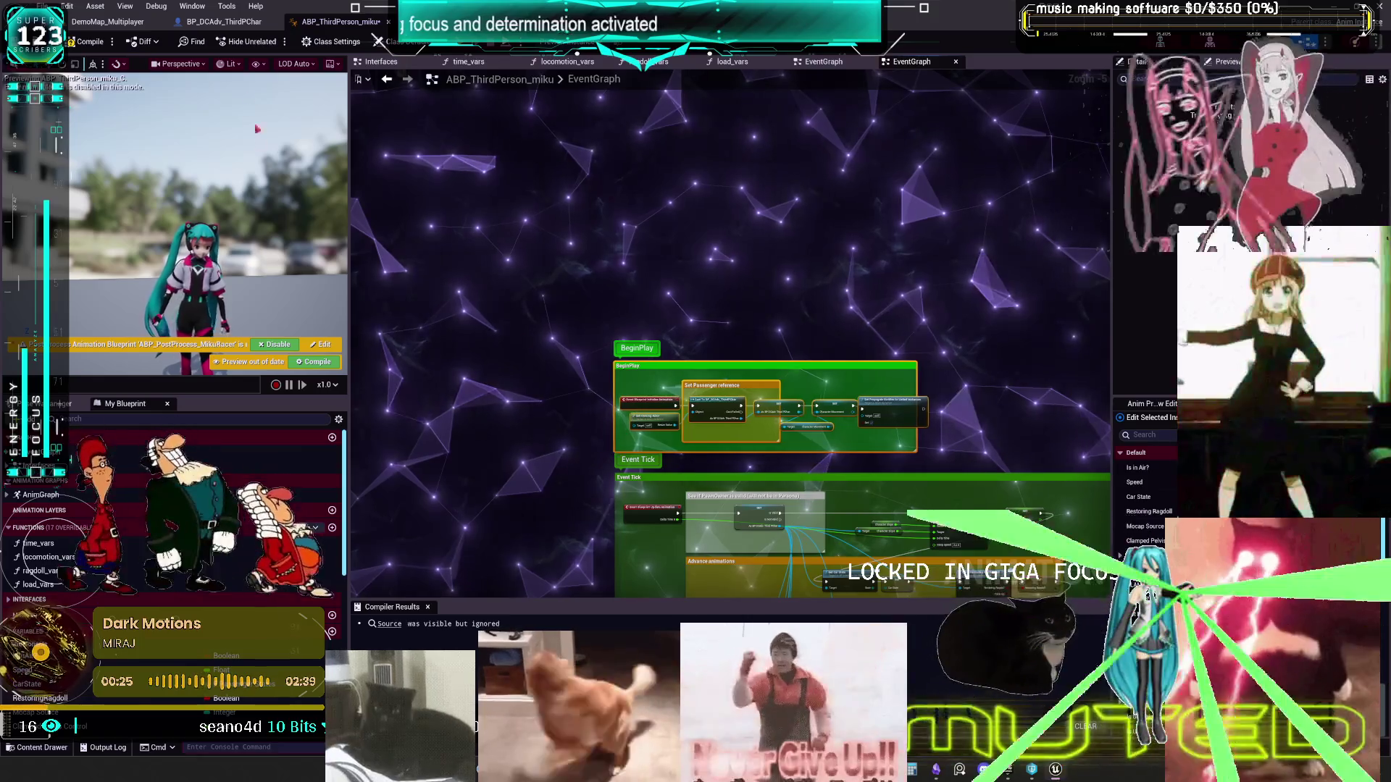
{"action": "left_click", "coordinate": [197, 23]}
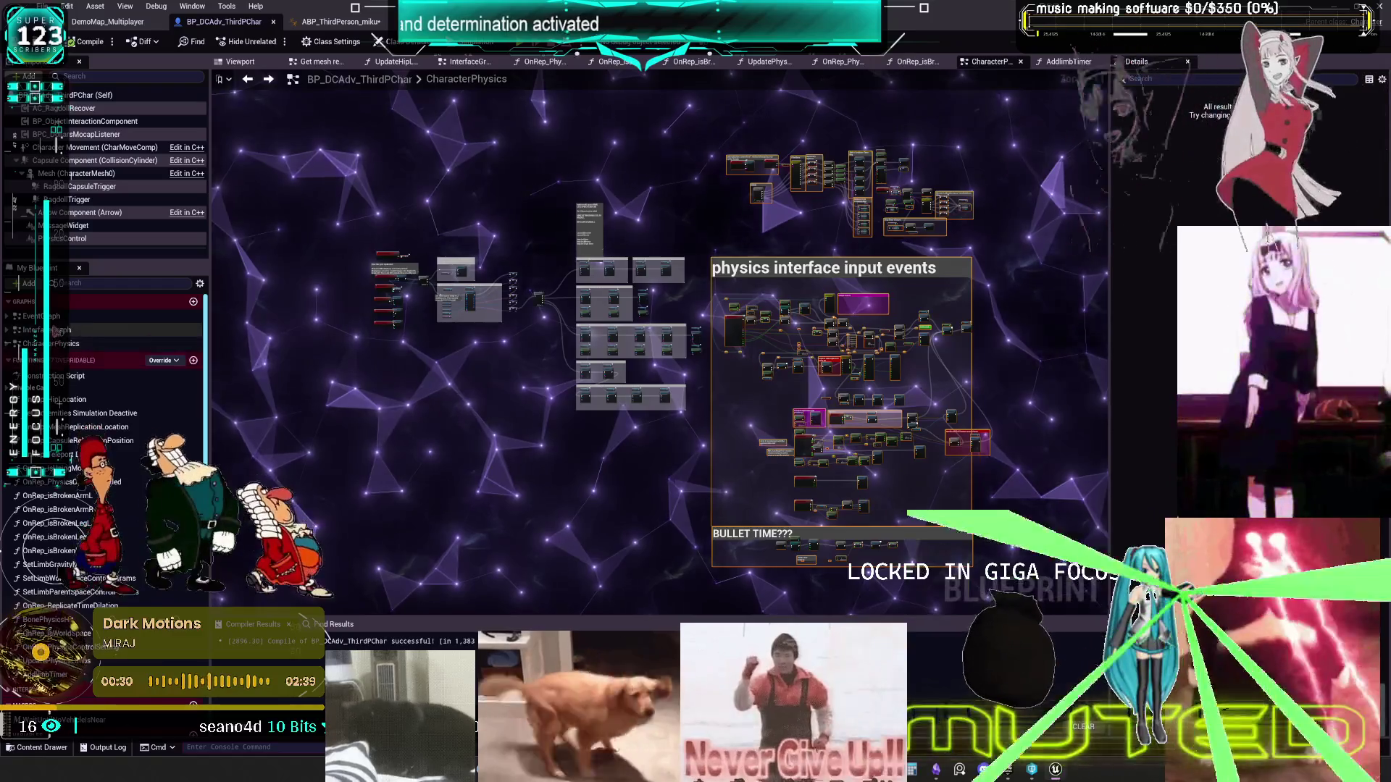
- Open the character's EventGraph and inspect CE_TakeImpact, RagdollTrigger checks and vehicle-hit nodes
{"action": "double_click", "coordinate": [41, 316]}
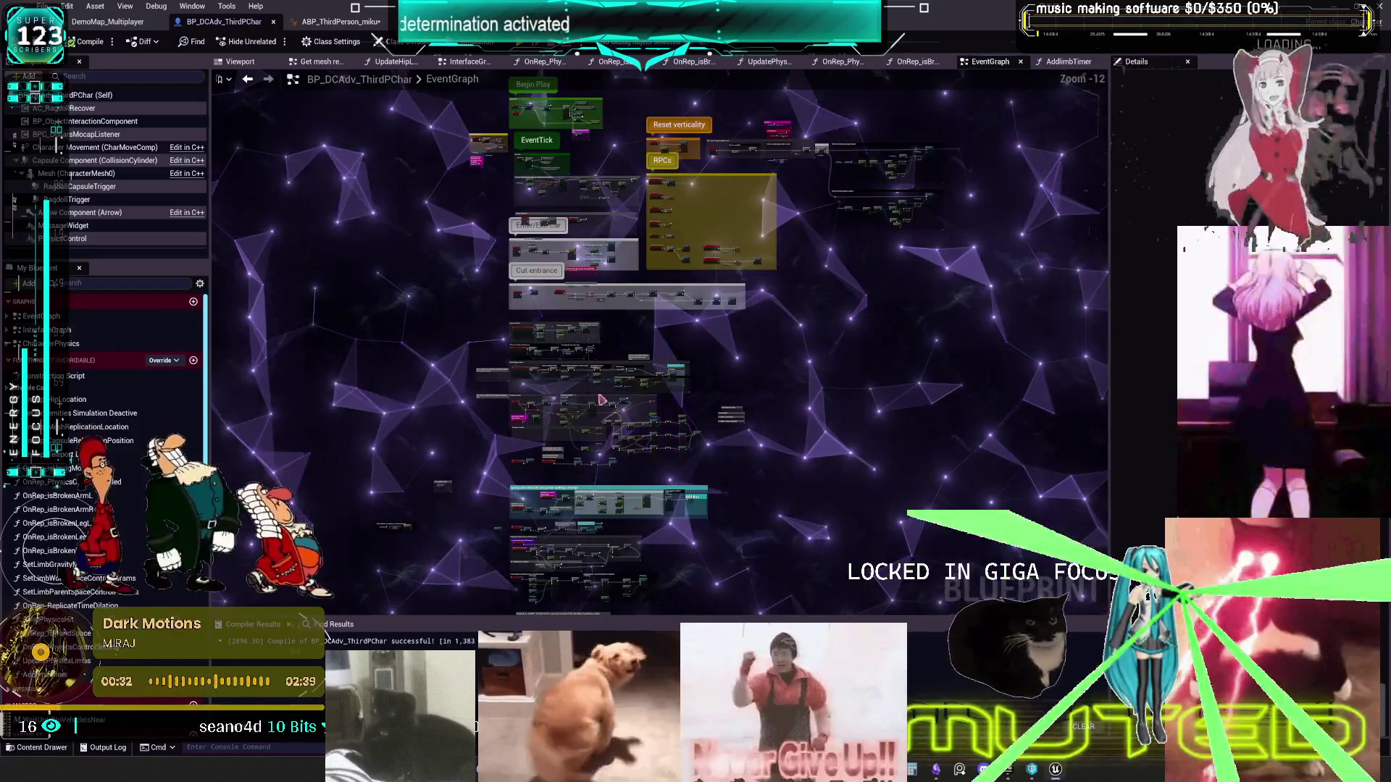
{"action": "left_click_drag", "start_coordinate": [615, 391], "coordinate": [680, 215]}
{"action": "scroll", "coordinate": [652, 276], "scroll_direction": "up", "scroll_amount": 2}
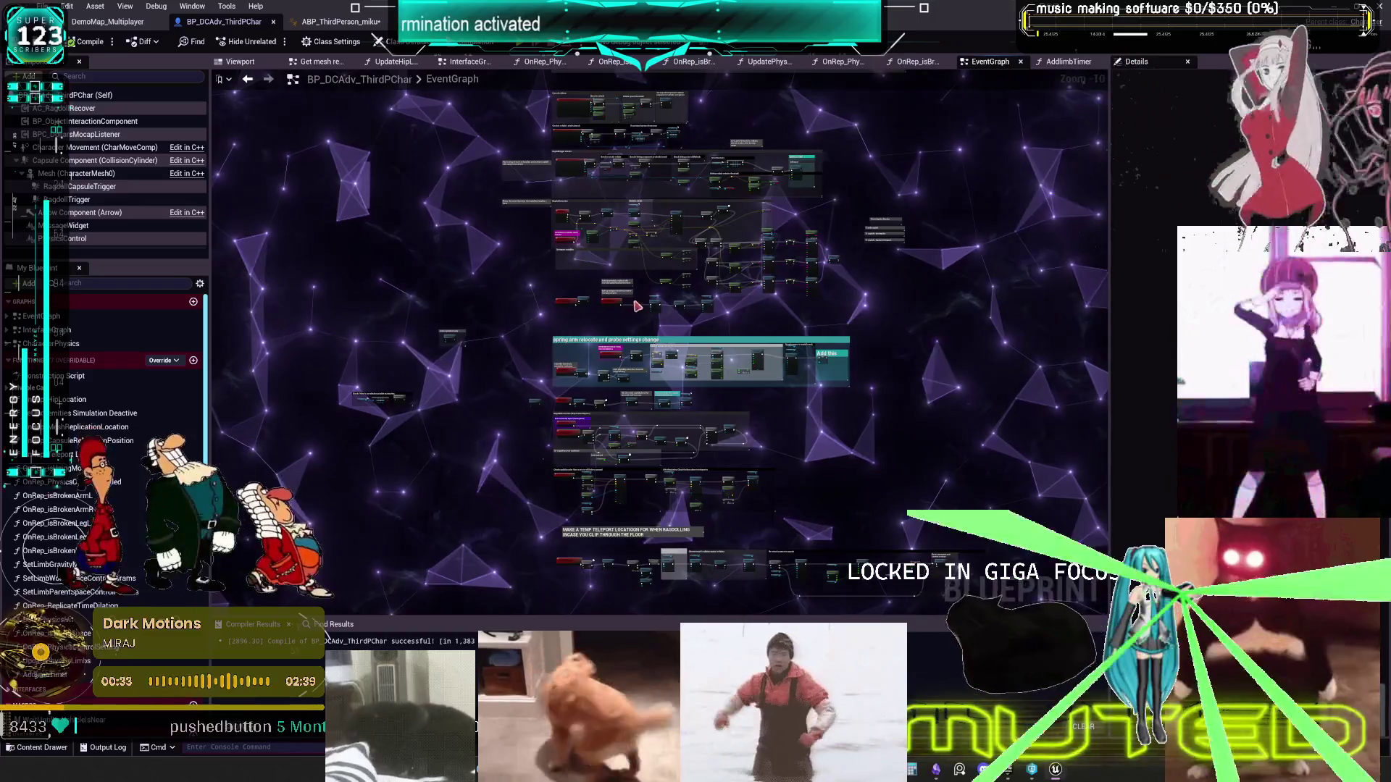
{"action": "scroll", "coordinate": [636, 306], "scroll_direction": "up", "scroll_amount": 5}
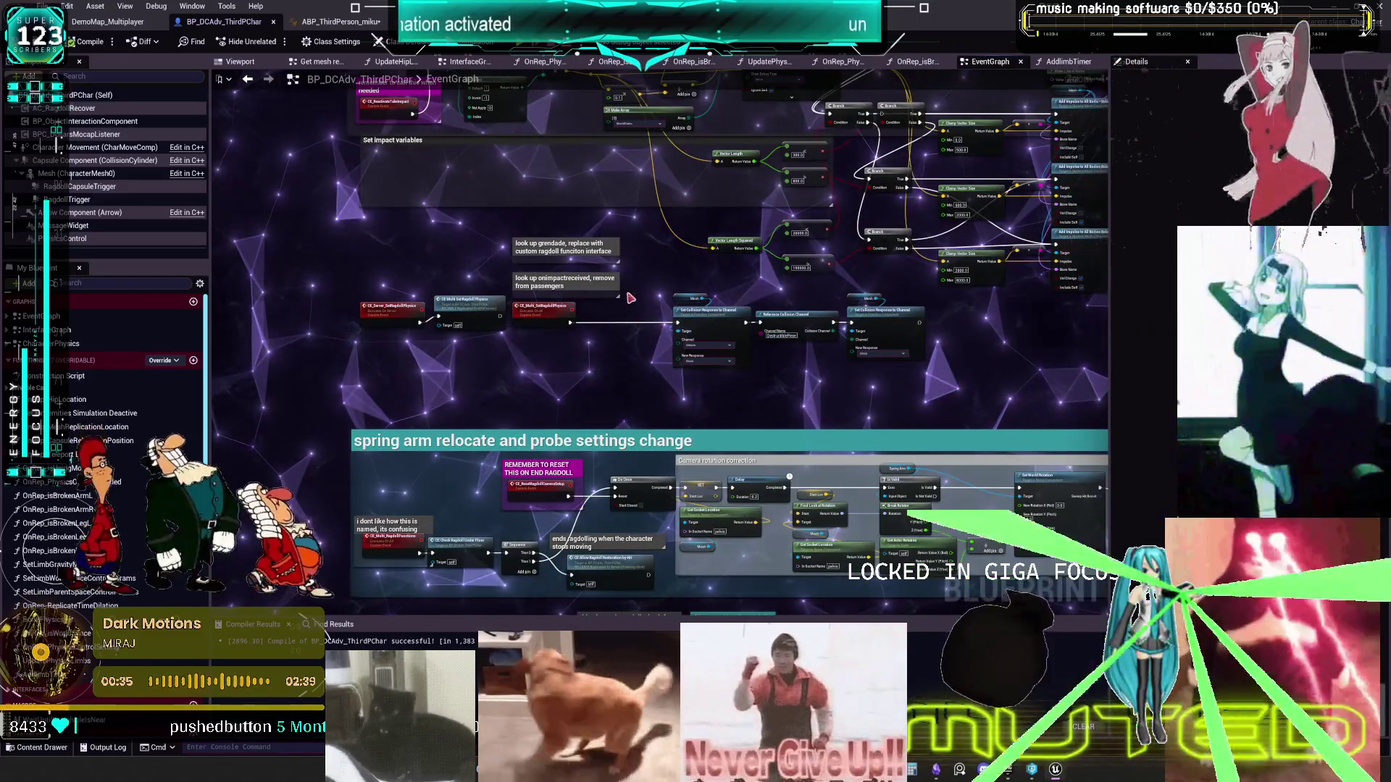
{"action": "scroll", "coordinate": [696, 232], "scroll_direction": "up", "scroll_amount": 4}
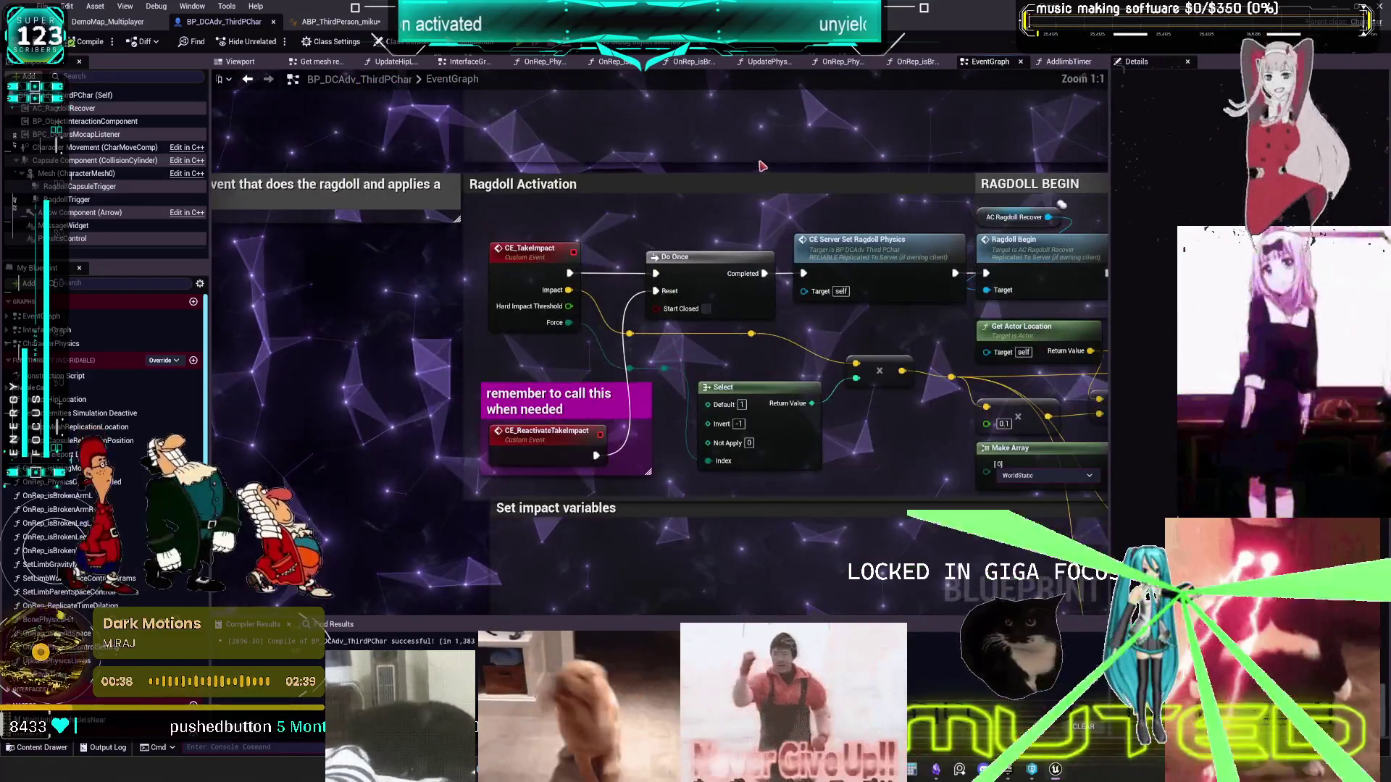
{"action": "left_click", "coordinate": [535, 250]}
{"action": "scroll", "coordinate": [613, 232], "scroll_direction": "down", "scroll_amount": 1}
{"action": "left_click_drag", "start_coordinate": [613, 232], "coordinate": [723, 443]}
{"action": "left_click_drag", "start_coordinate": [920, 272], "coordinate": [826, 297]}
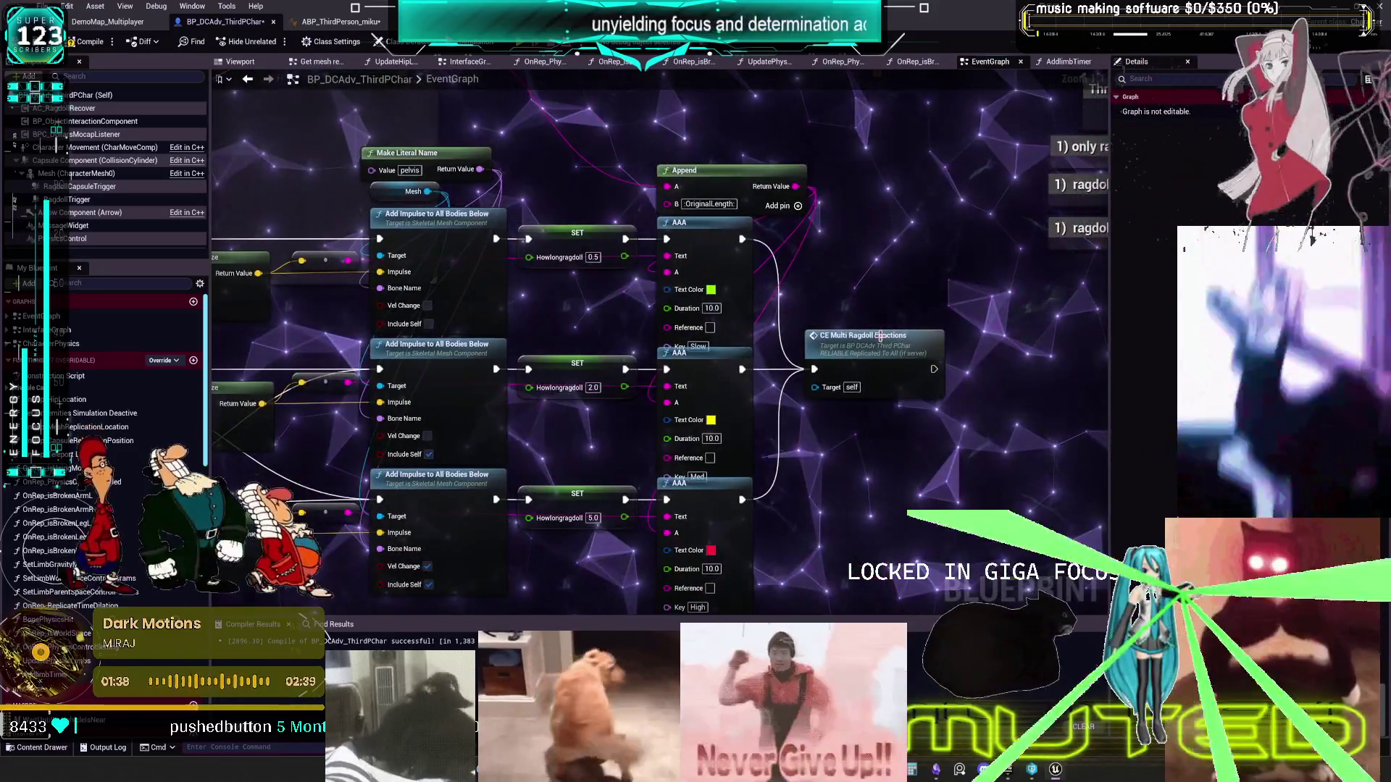
{"action": "double_click", "coordinate": [878, 335]}
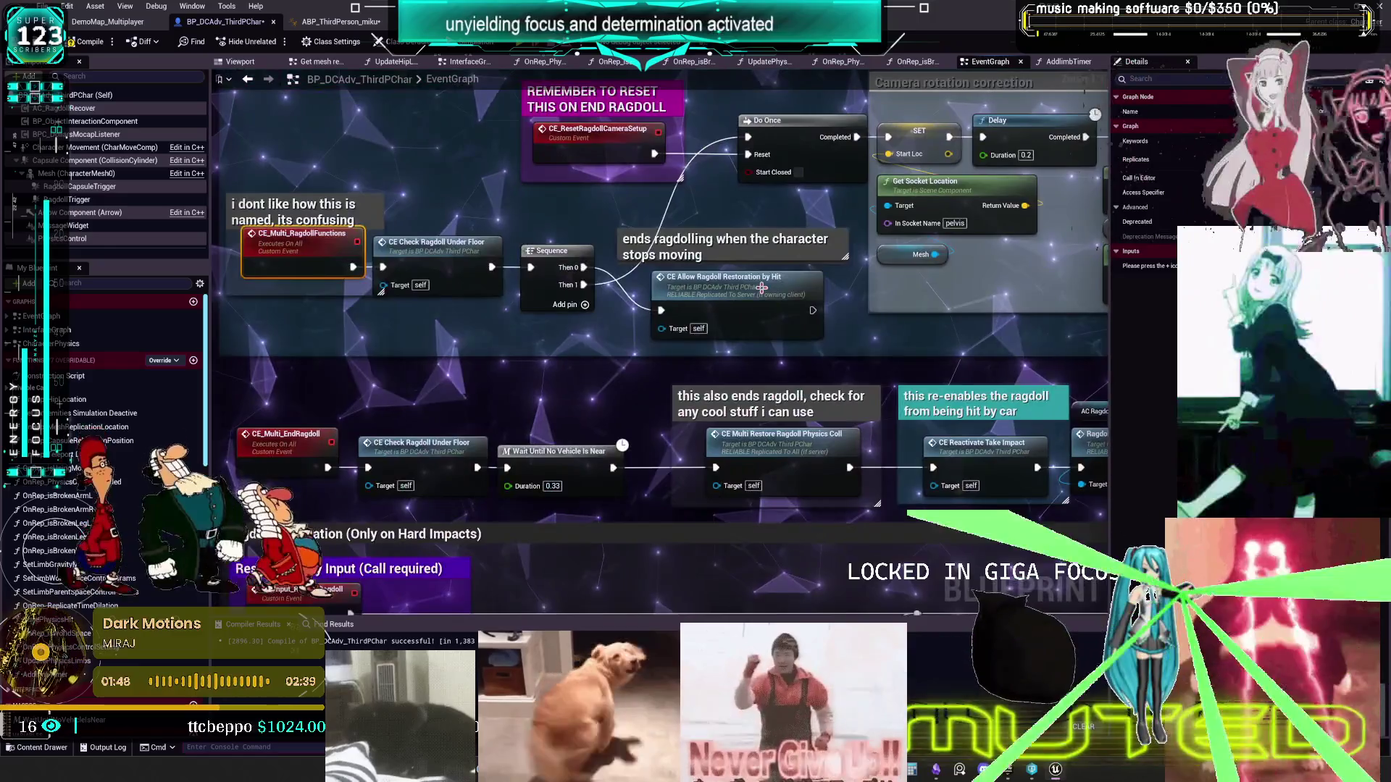
{"action": "left_click_drag", "start_coordinate": [762, 288], "coordinate": [953, 259]}
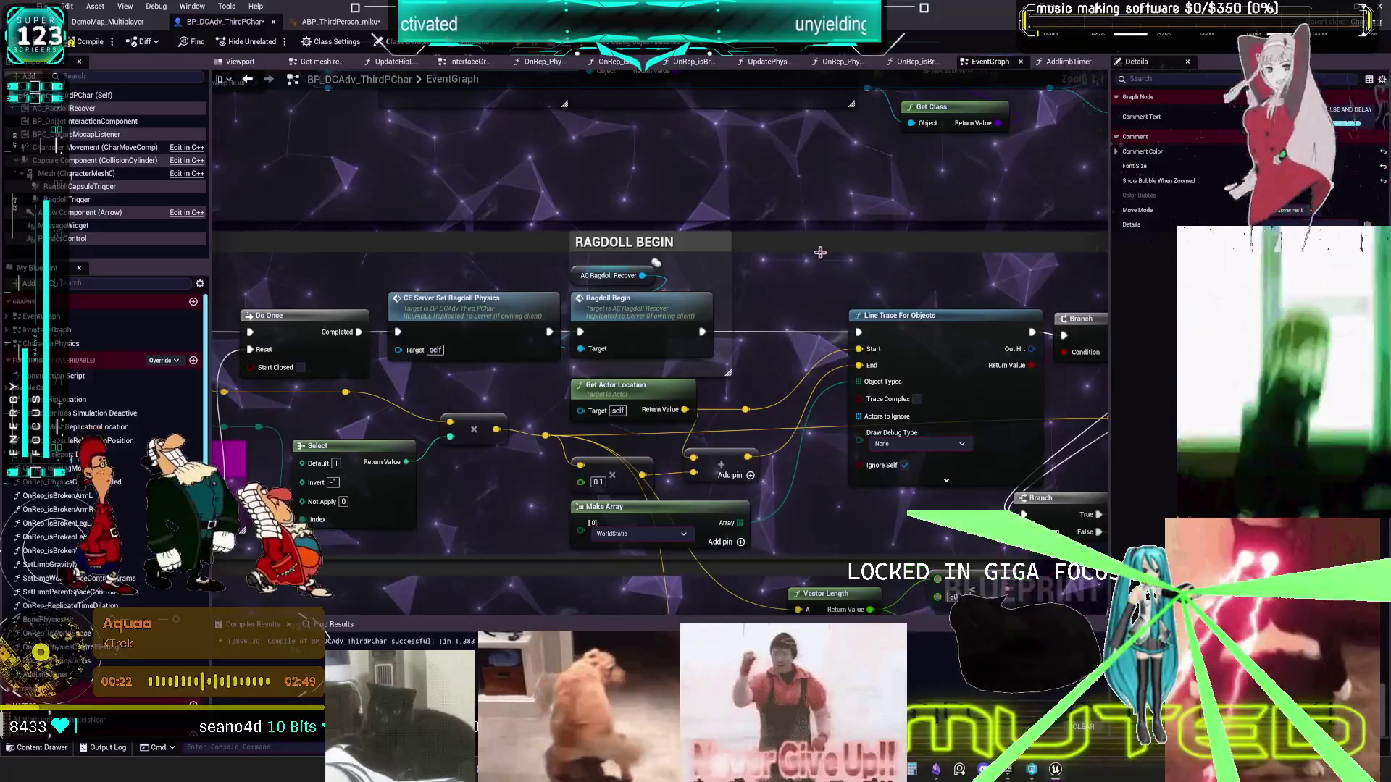
- Paste a CE Reactivate Take Impact call below CE Take Impact and comment it 'THIS HAS TO BE USED FOR CE TAKE IMPACT TO WORK.'
{"action": "left_click_drag", "start_coordinate": [719, 311], "coordinate": [924, 286]}
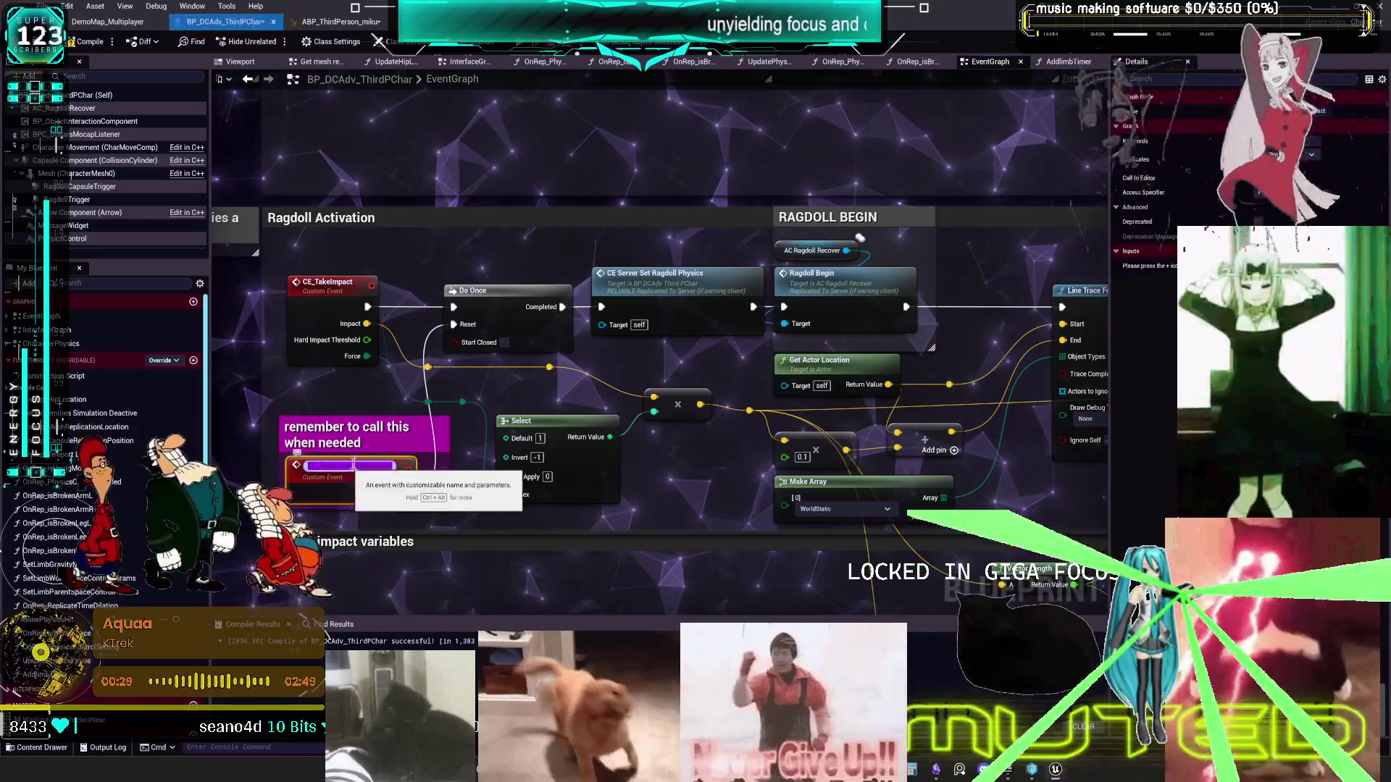
{"action": "double_click", "coordinate": [346, 466]}
{"action": "key", "text": "ctrl+c"}
{"action": "key", "text": "1"}
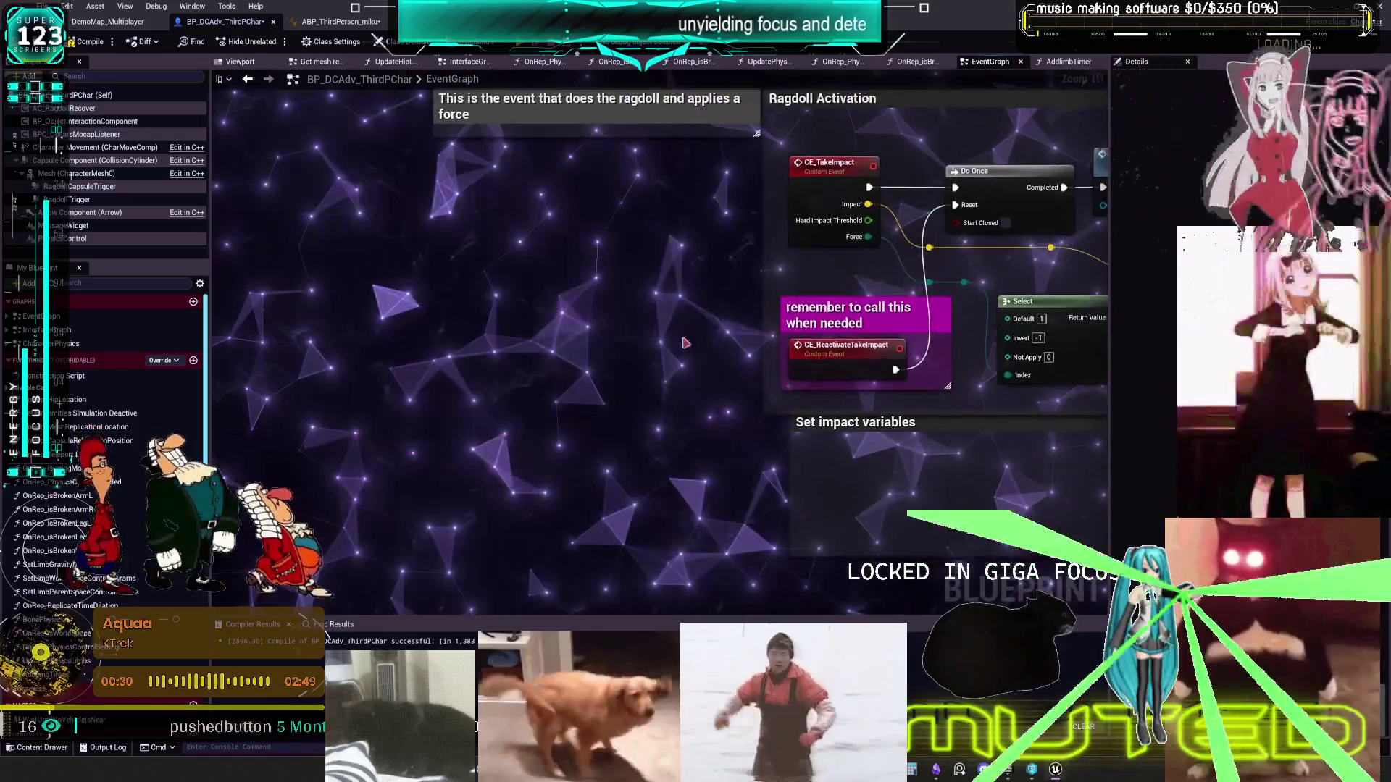
{"action": "key", "text": "ctrl+v"}
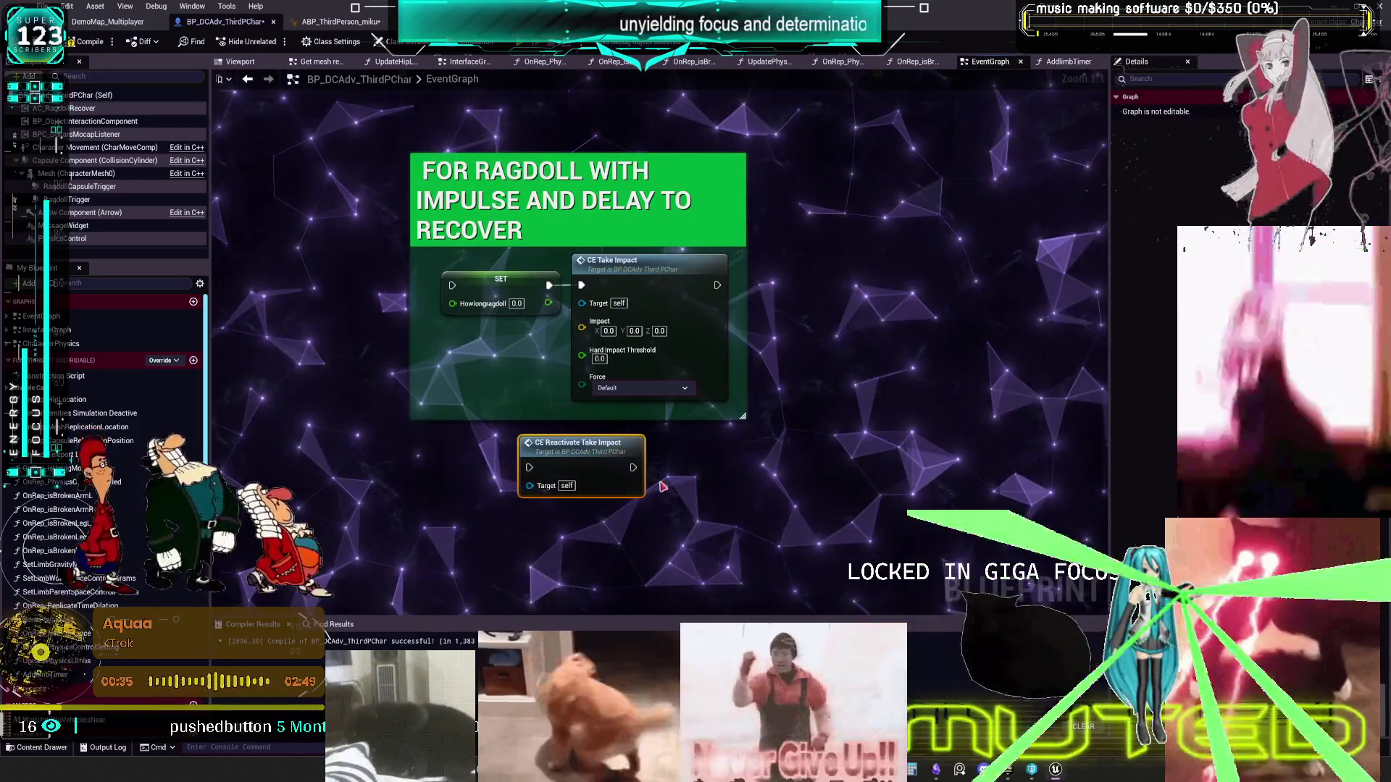
{"action": "left_click_drag", "start_coordinate": [572, 443], "coordinate": [563, 486]}
{"action": "type", "text": "c"}
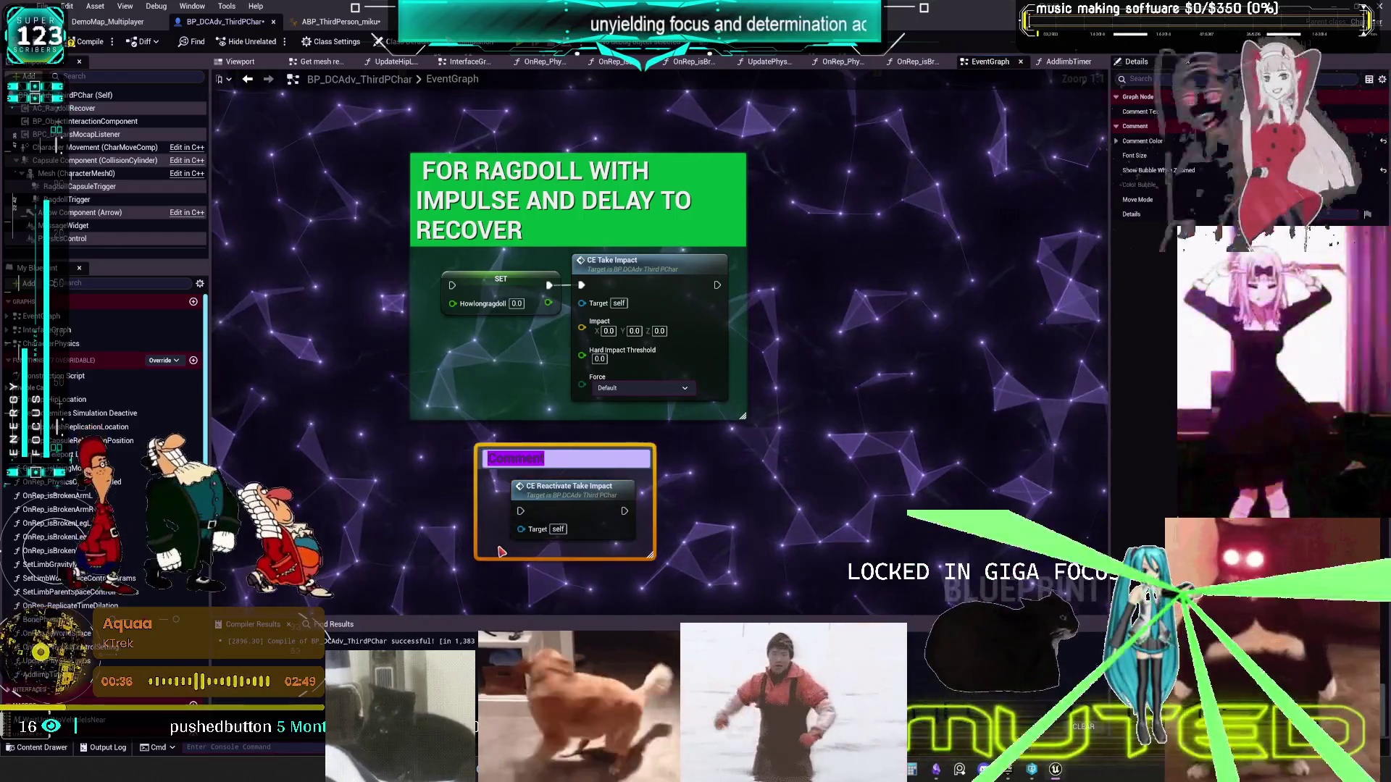
{"action": "type", "text": "THIS"}
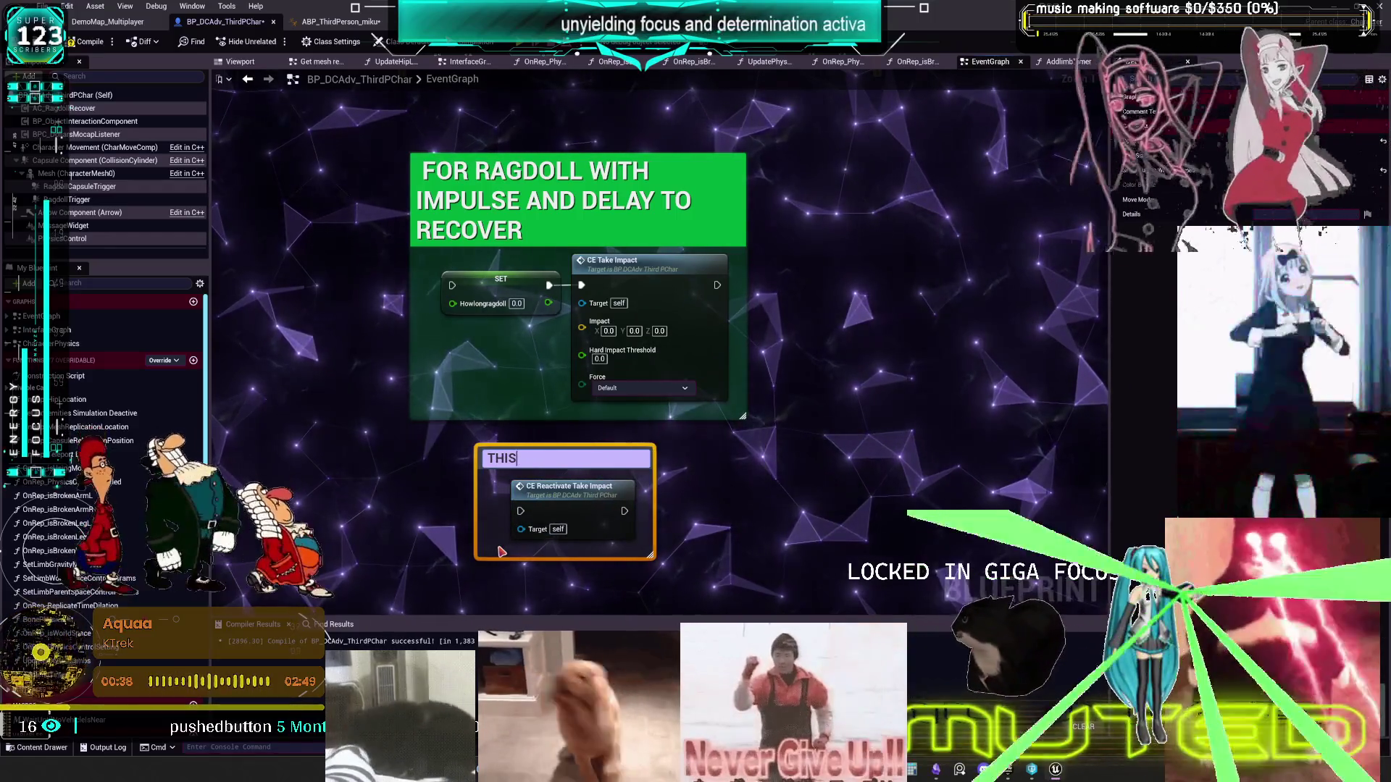
{"action": "type", "text": " HASUSED FOR"}
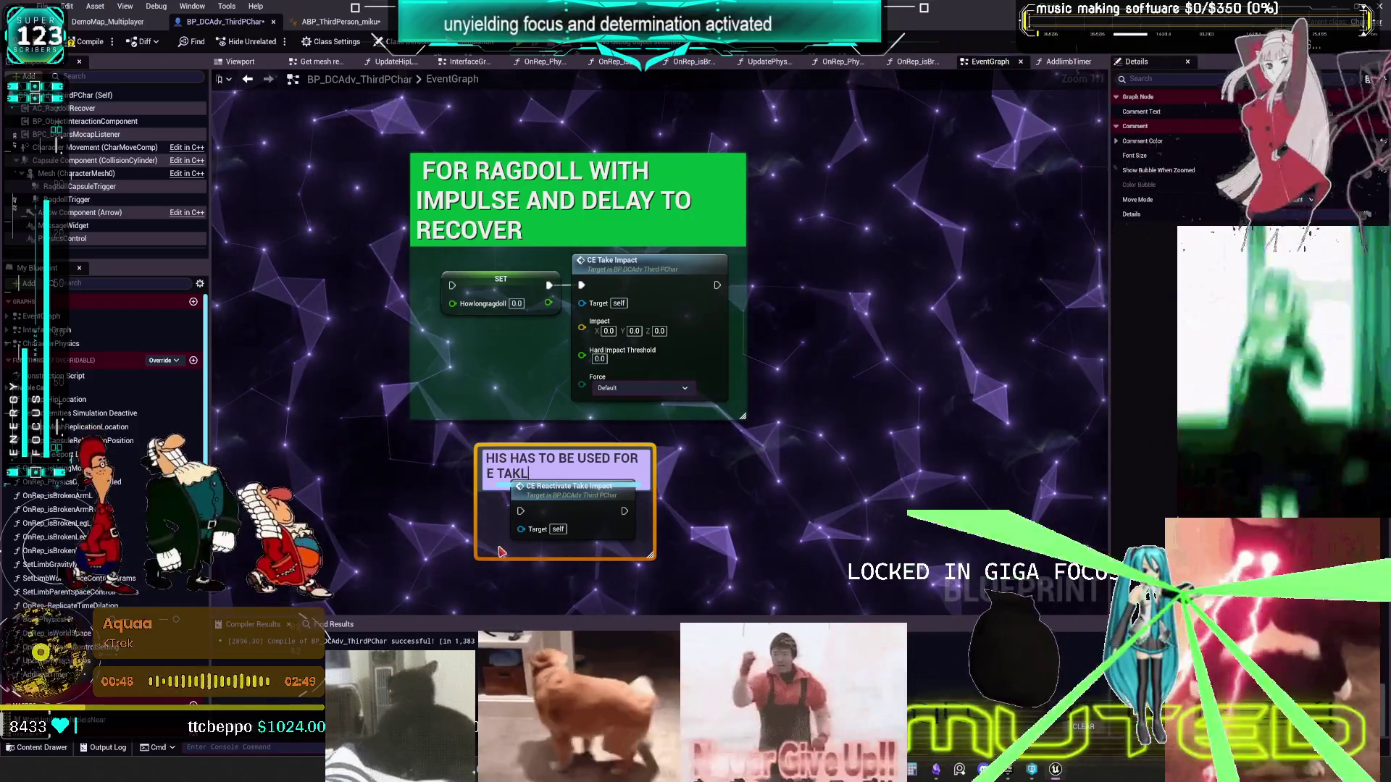
{"action": "type", "text": "ACT"}
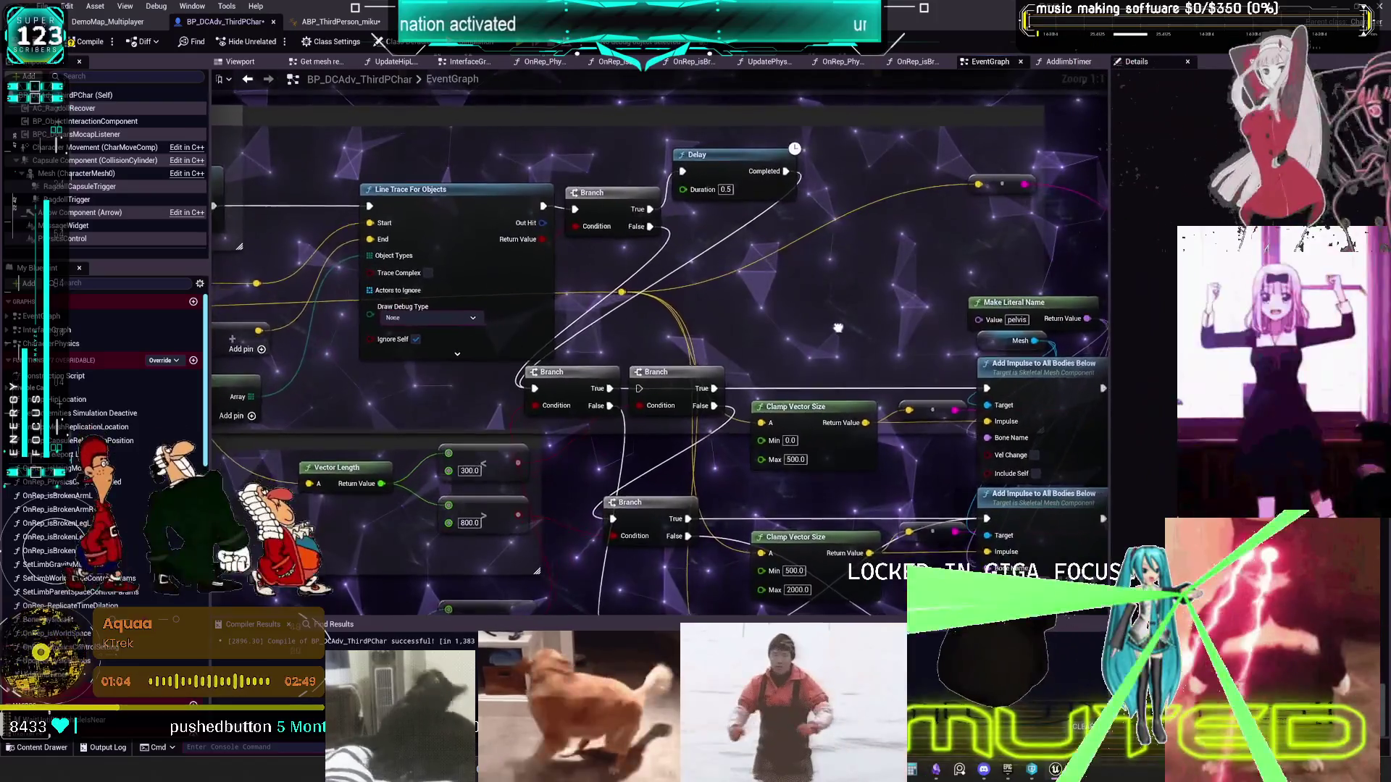
{"action": "left_click_drag", "start_coordinate": [838, 328], "coordinate": [585, 306]}
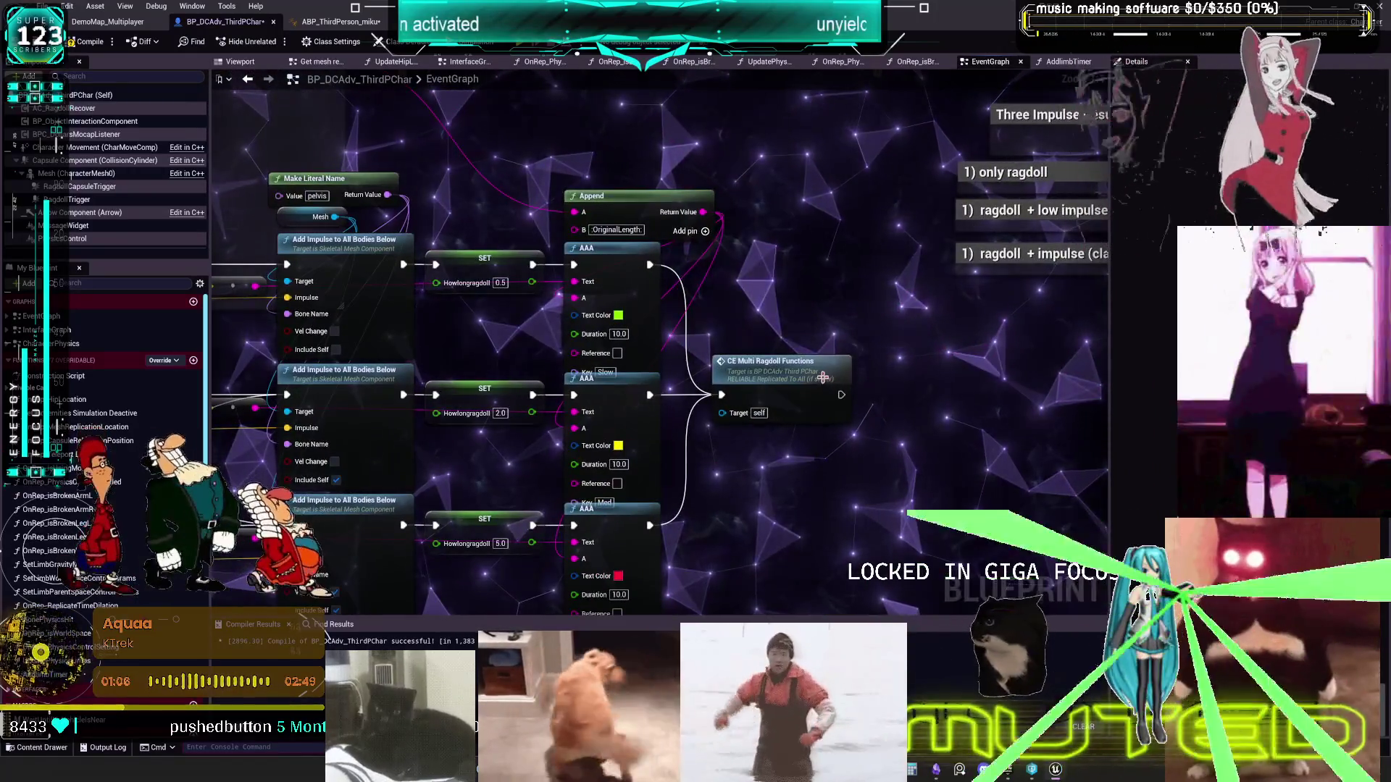
{"action": "double_click", "coordinate": [824, 379]}
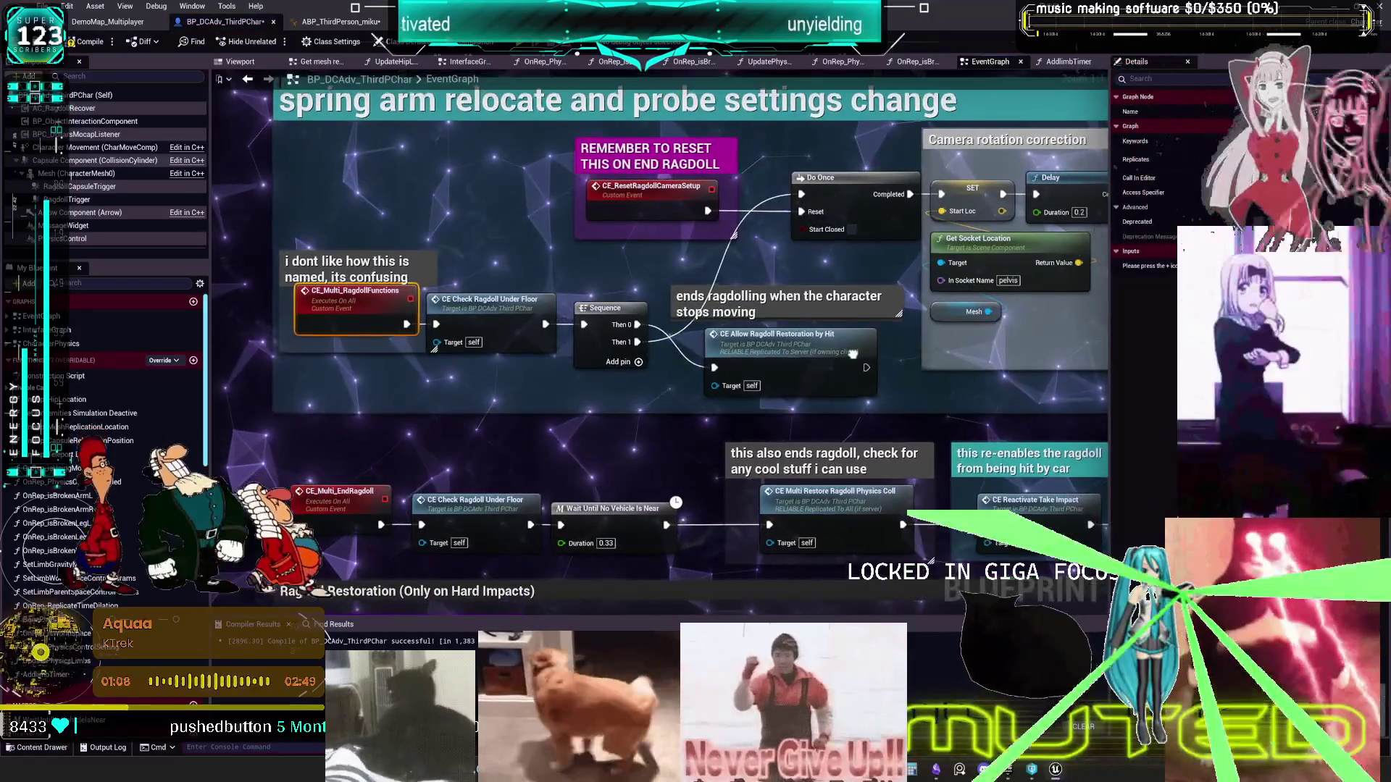
{"action": "left_click_drag", "start_coordinate": [852, 354], "coordinate": [767, 349]}
{"action": "mouse_move", "coordinate": [596, 345]}
{"action": "left_mouse_down"}
{"action": "mouse_move", "coordinate": [594, 109]}
{"action": "mouse_move", "coordinate": [910, 355]}
{"action": "mouse_move", "coordinate": [403, 278]}
{"action": "left_mouse_up"}
{"action": "left_click_drag", "start_coordinate": [845, 268], "coordinate": [799, 270]}
{"action": "double_click", "coordinate": [898, 234]}
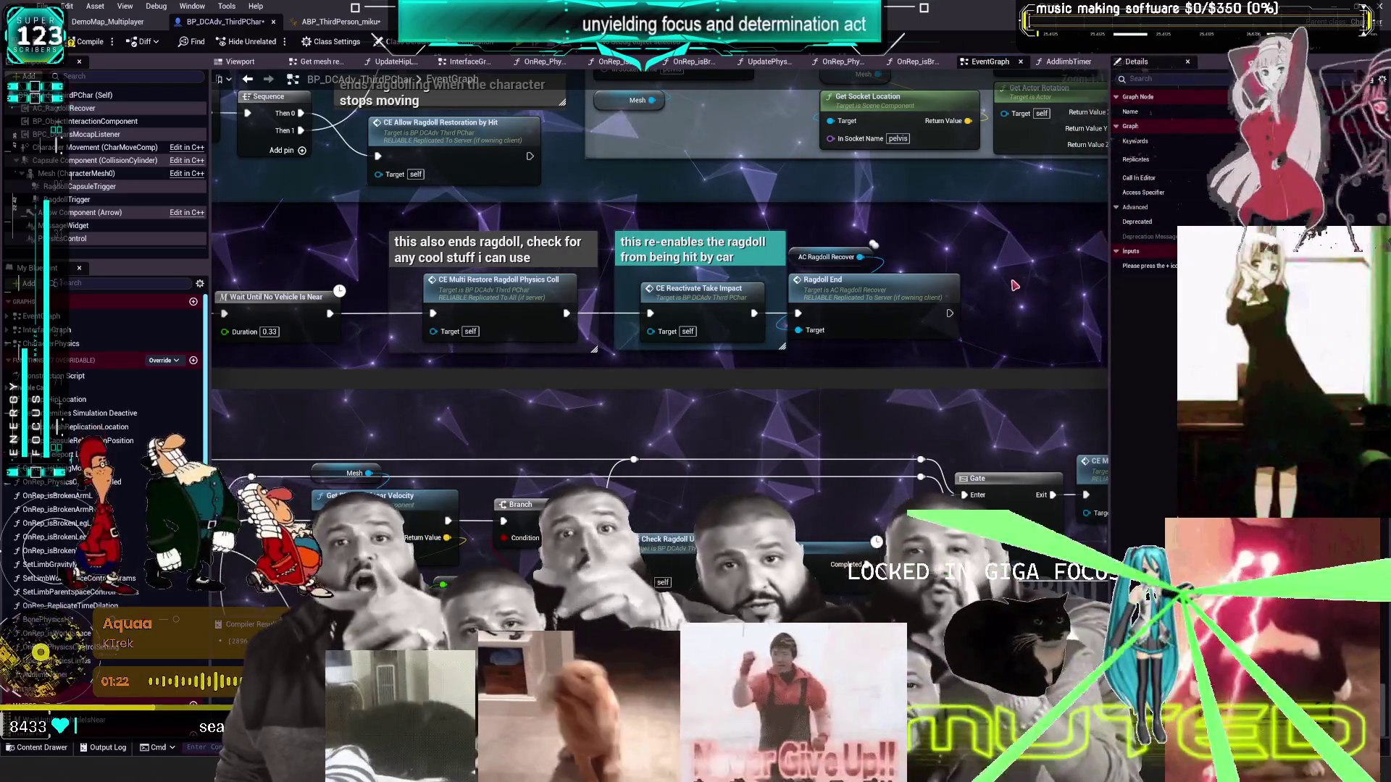
{"action": "scroll", "coordinate": [1000, 294], "scroll_direction": "down", "scroll_amount": 6}
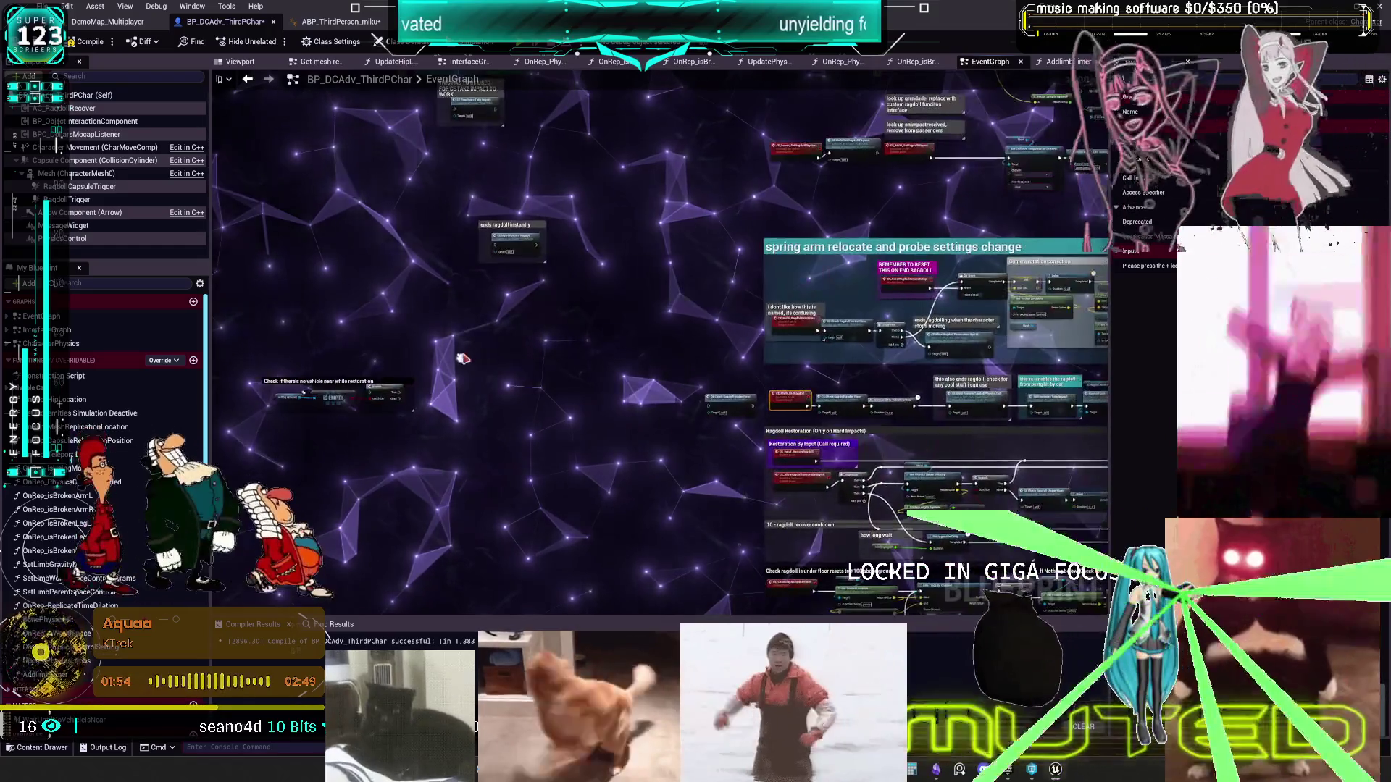
{"action": "scroll", "coordinate": [520, 325], "scroll_direction": "up", "scroll_amount": 5}
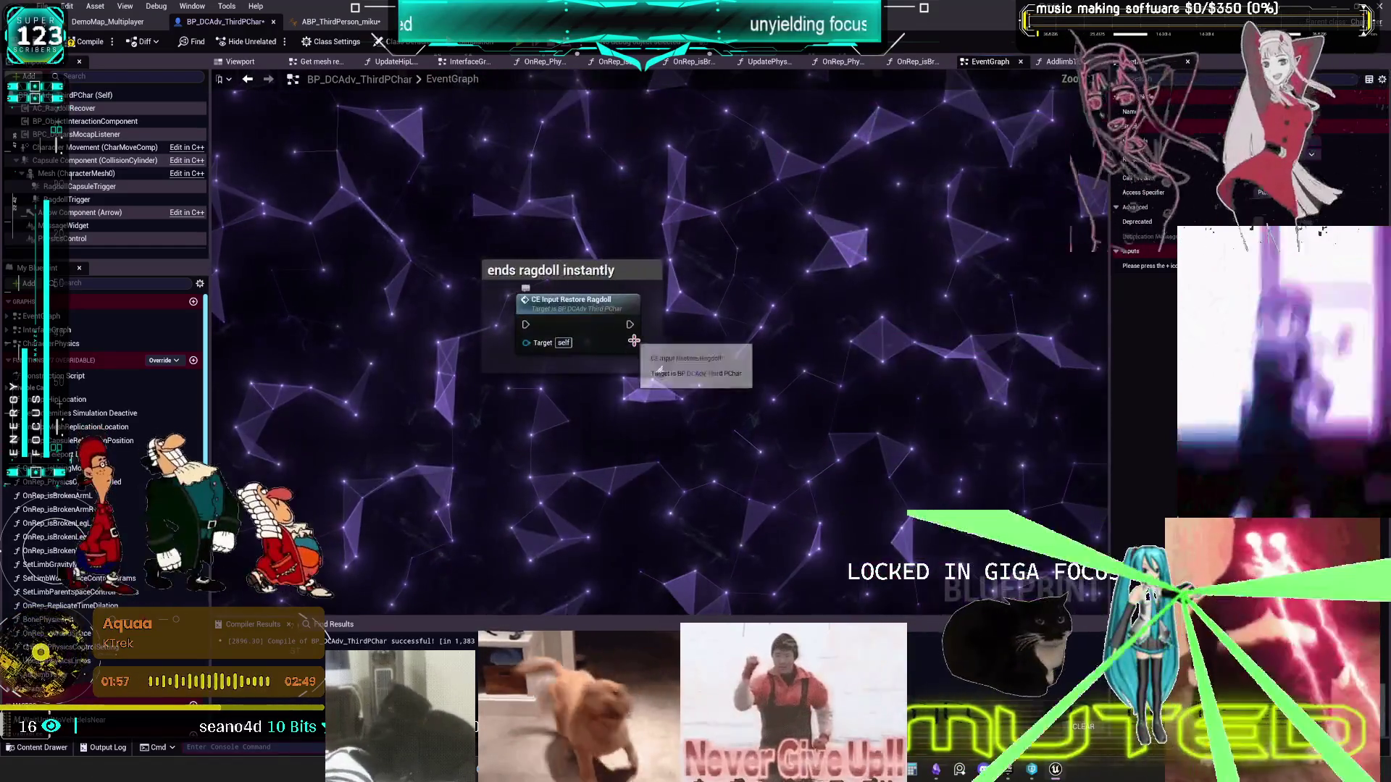
{"action": "scroll", "coordinate": [634, 334], "scroll_direction": "down", "scroll_amount": 9}
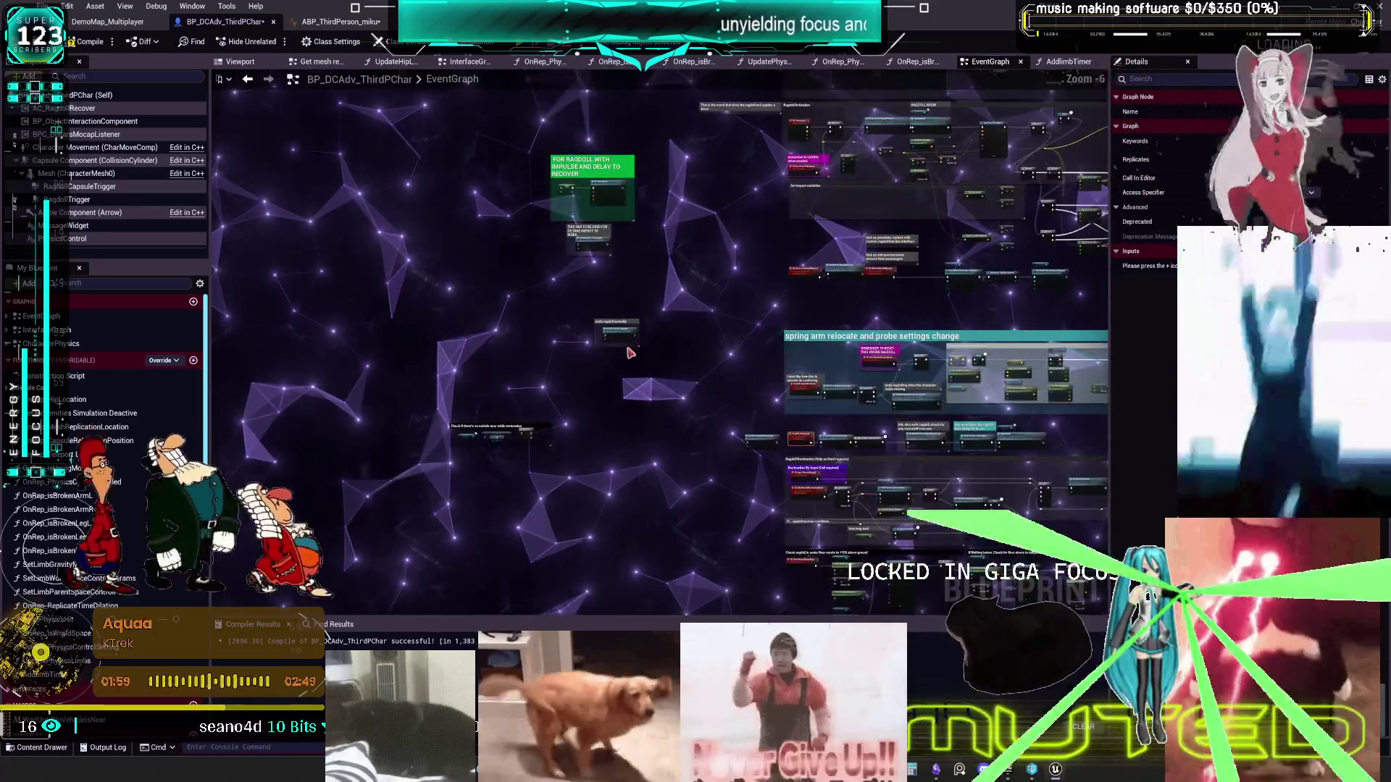
{"action": "scroll", "coordinate": [710, 358], "scroll_direction": "up", "scroll_amount": 5}
{"action": "mouse_move", "coordinate": [487, 348]}
{"action": "left_mouse_down"}
{"action": "mouse_move", "coordinate": [652, 406]}
{"action": "mouse_move", "coordinate": [725, 449]}
{"action": "mouse_move", "coordinate": [758, 435]}
{"action": "left_mouse_up"}
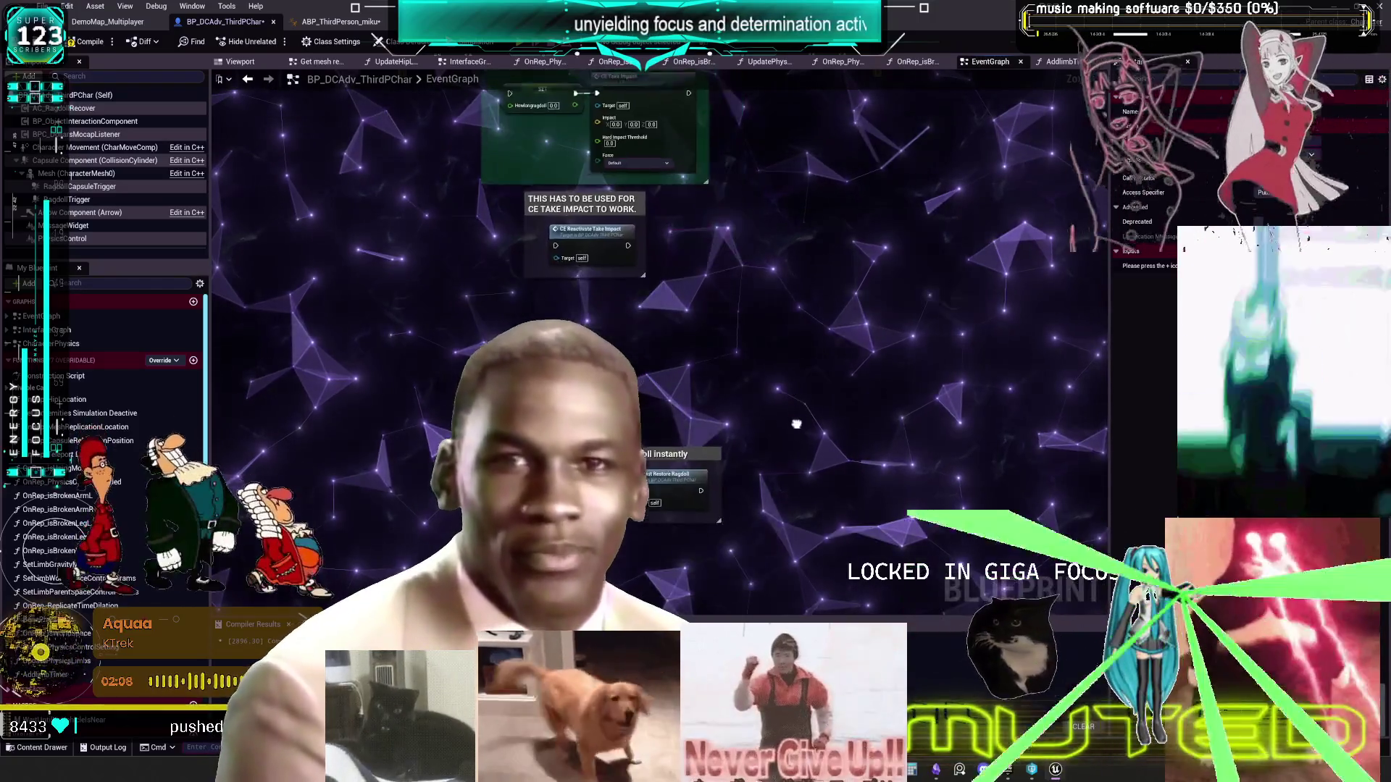
{"action": "scroll", "coordinate": [657, 473], "scroll_direction": "up", "scroll_amount": 3}
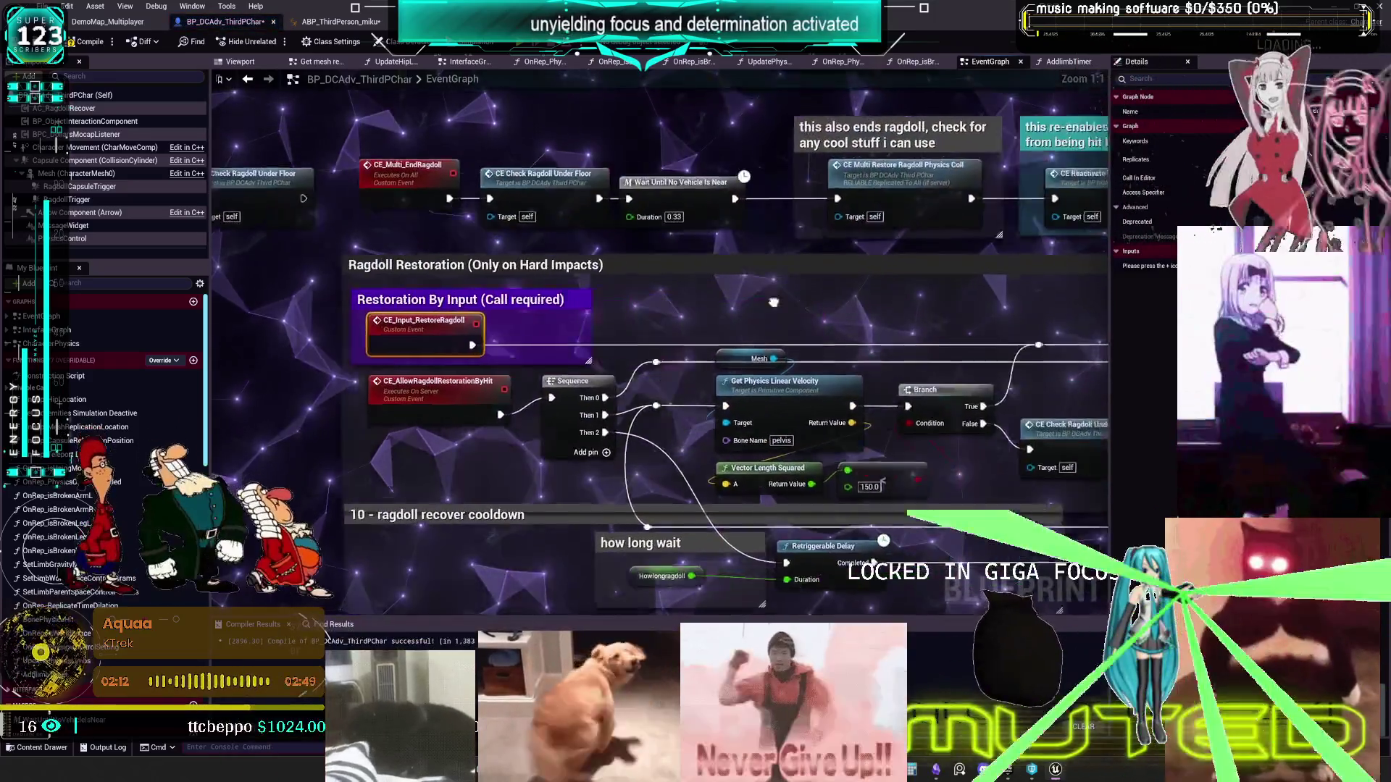
- Wire CE_Input_RestoreRagdoll into the Gate's Enter pin and return it to Restoration By Input
{"action": "left_click_drag", "start_coordinate": [773, 302], "coordinate": [564, 321]}
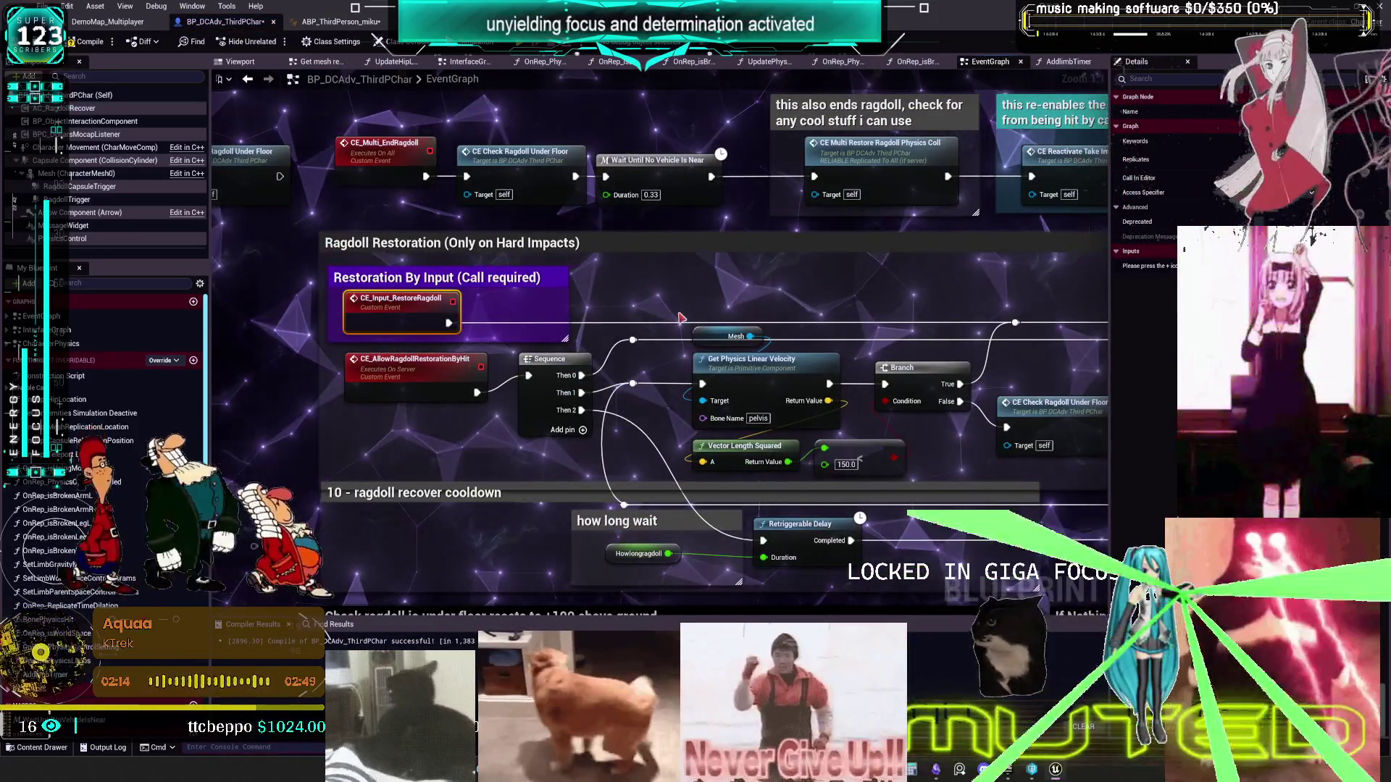
{"action": "left_click_drag", "start_coordinate": [643, 317], "coordinate": [135, 307]}
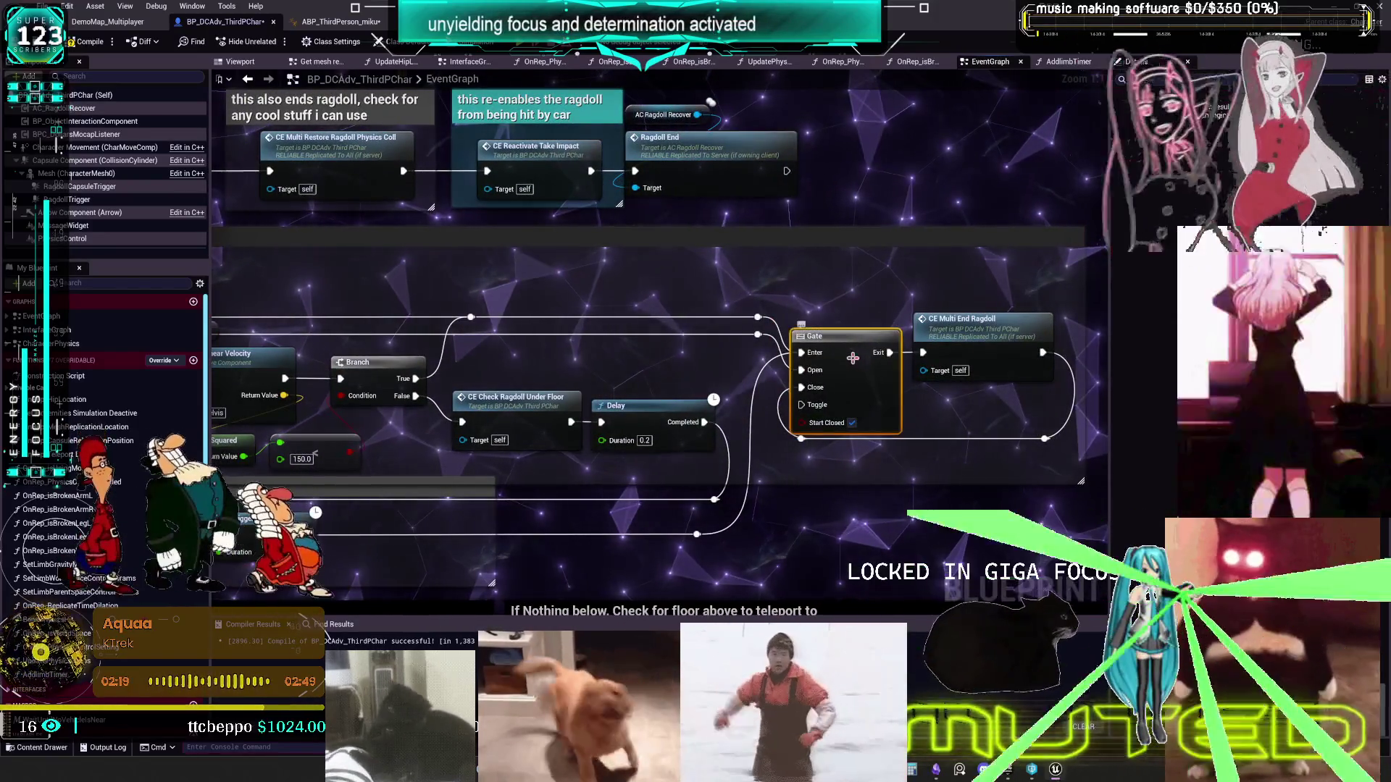
{"action": "left_click_drag", "start_coordinate": [545, 324], "coordinate": [1032, 339]}
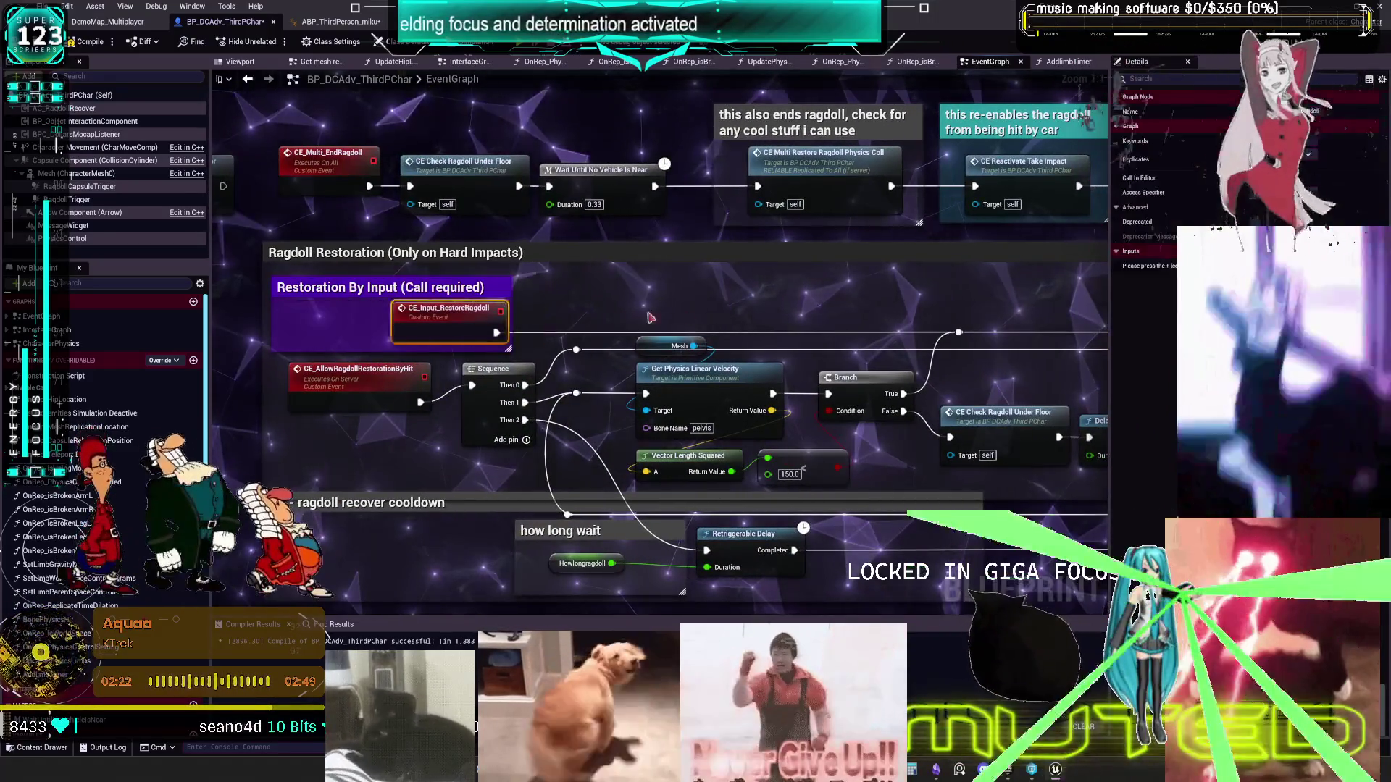
{"action": "mouse_move", "coordinate": [354, 317]}
{"action": "left_mouse_down"}
{"action": "mouse_move", "coordinate": [615, 271]}
{"action": "mouse_move", "coordinate": [572, 262]}
{"action": "left_mouse_up"}
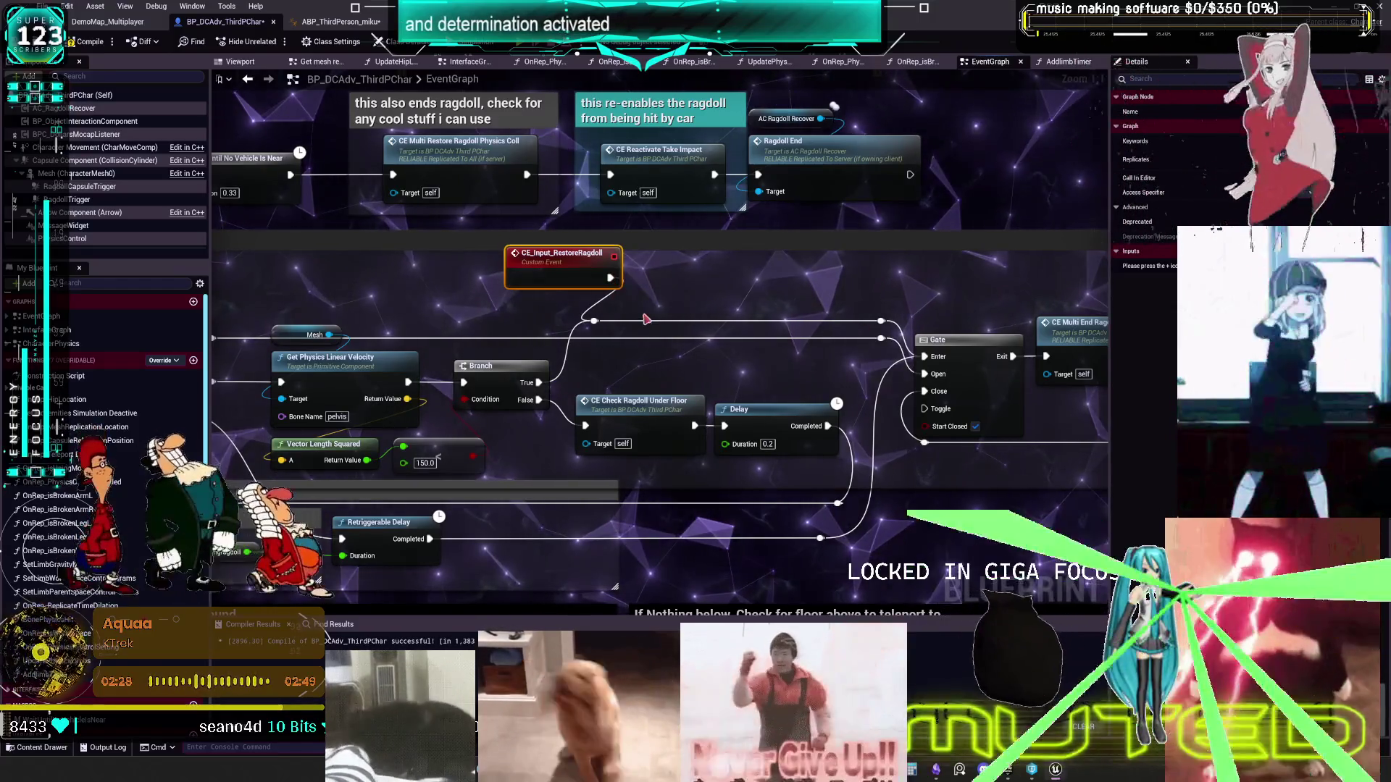
{"action": "left_click_drag", "start_coordinate": [821, 300], "coordinate": [670, 317]}
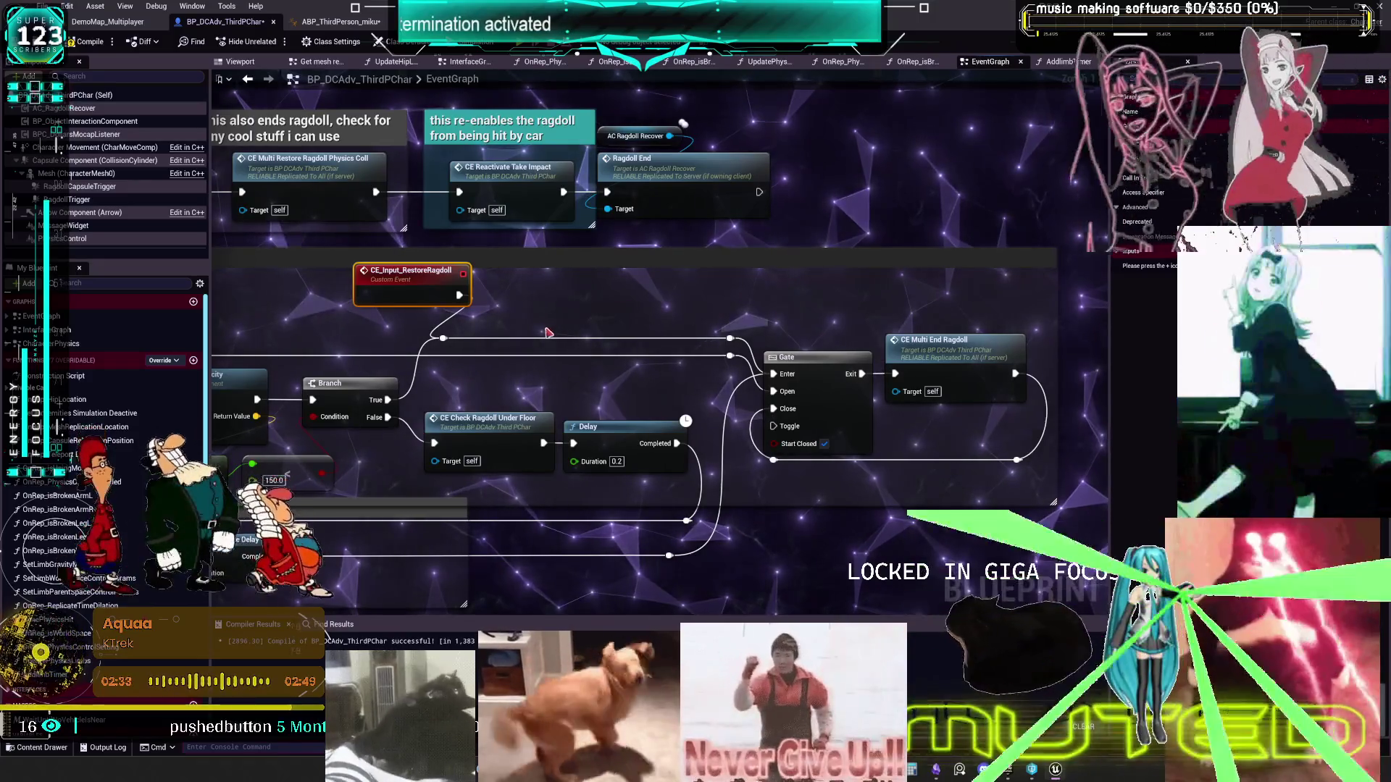
{"action": "left_click_drag", "start_coordinate": [546, 320], "coordinate": [549, 321]}
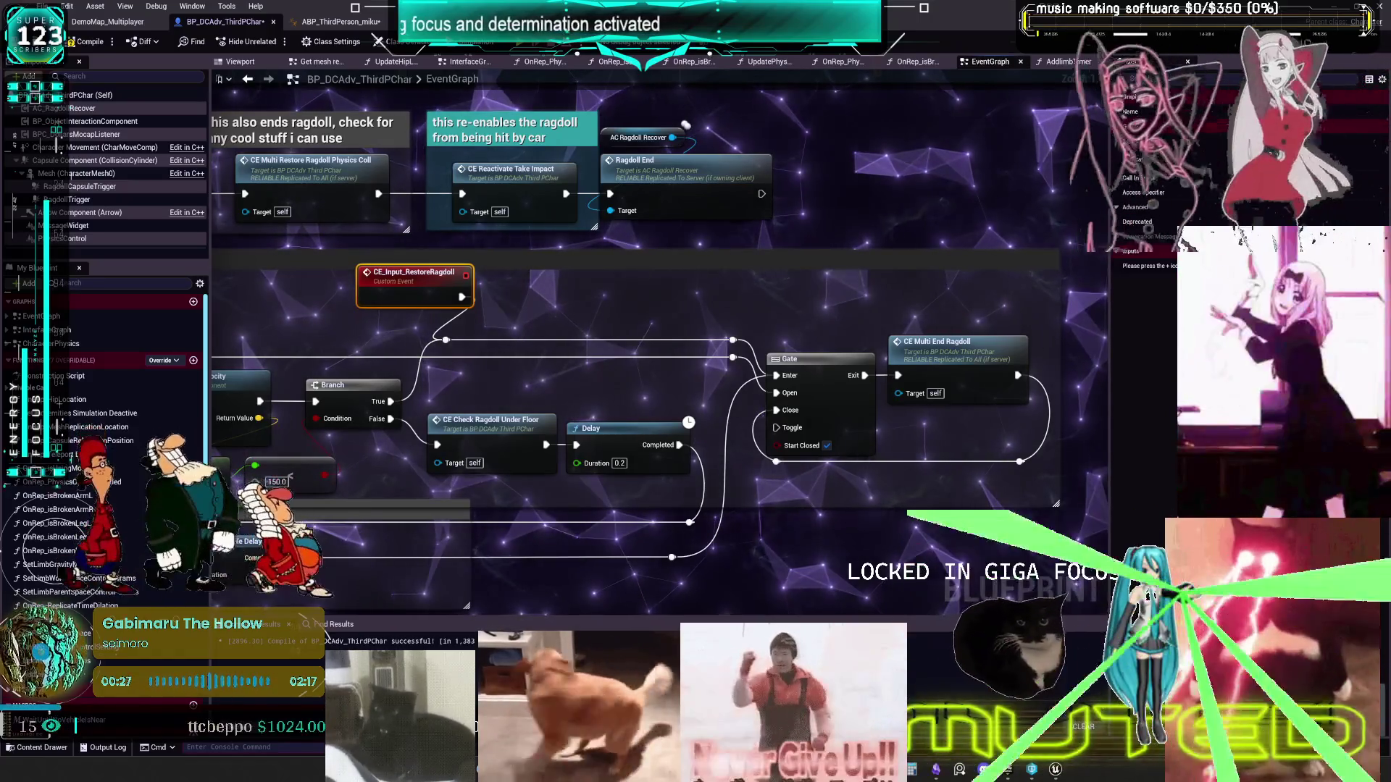
{"action": "mouse_move", "coordinate": [373, 289]}
{"action": "left_mouse_down"}
{"action": "mouse_move", "coordinate": [218, 297]}
{"action": "mouse_move", "coordinate": [424, 312]}
{"action": "left_mouse_up"}
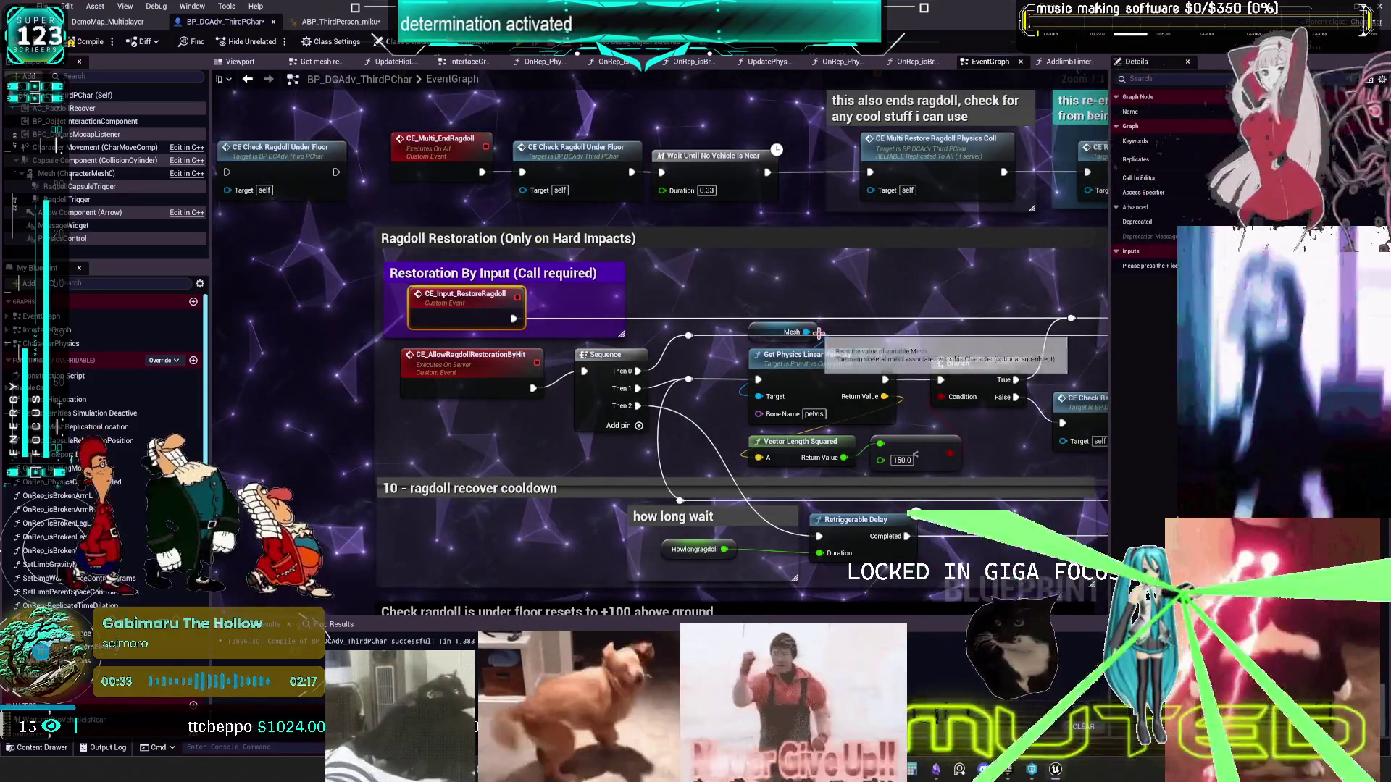